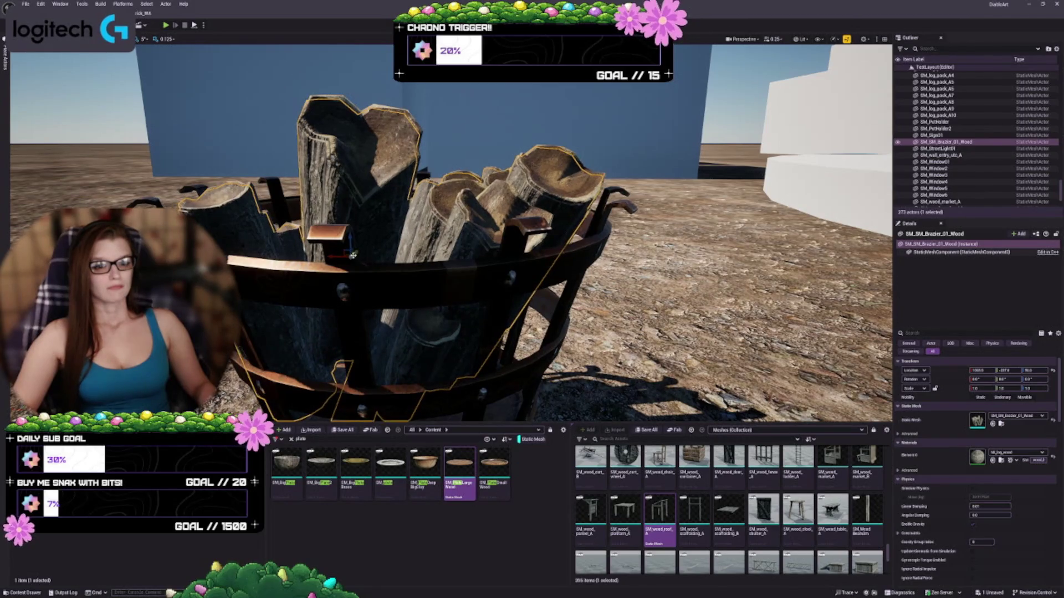
Raise SM_SM_Brazier_01_Wood slightly in the basket and scale it up a little.
{"action": "left_click_drag", "start_coordinate": [351, 236], "coordinate": [351, 232]}
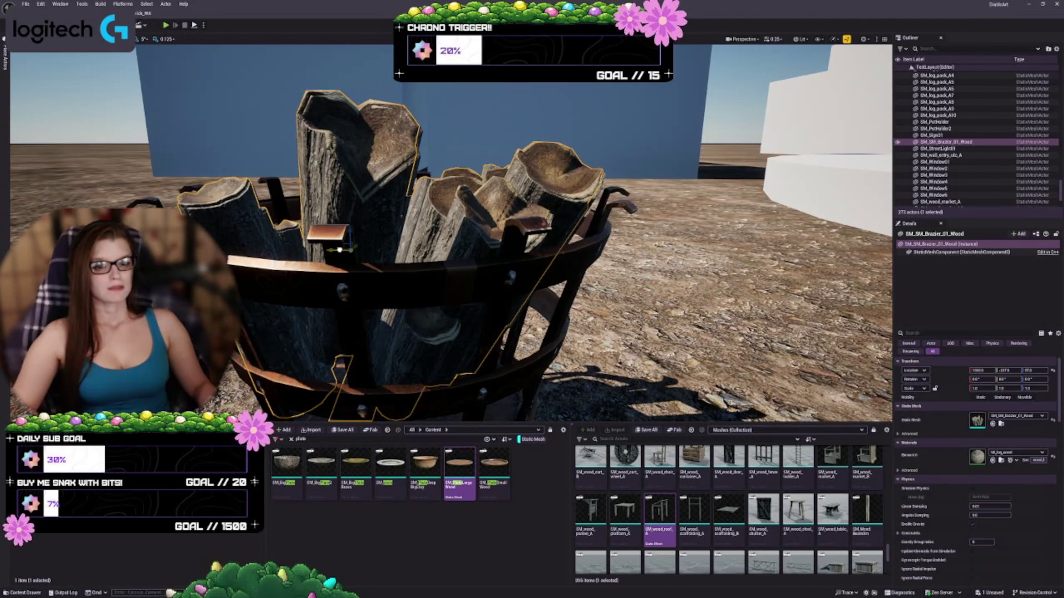
{"action": "mouse_move", "coordinate": [339, 250]}
{"action": "left_mouse_down"}
{"action": "mouse_move", "coordinate": [388, 253]}
{"action": "mouse_move", "coordinate": [438, 221]}
{"action": "mouse_move", "coordinate": [432, 244]}
{"action": "left_mouse_up"}
{"action": "key", "text": "f"}
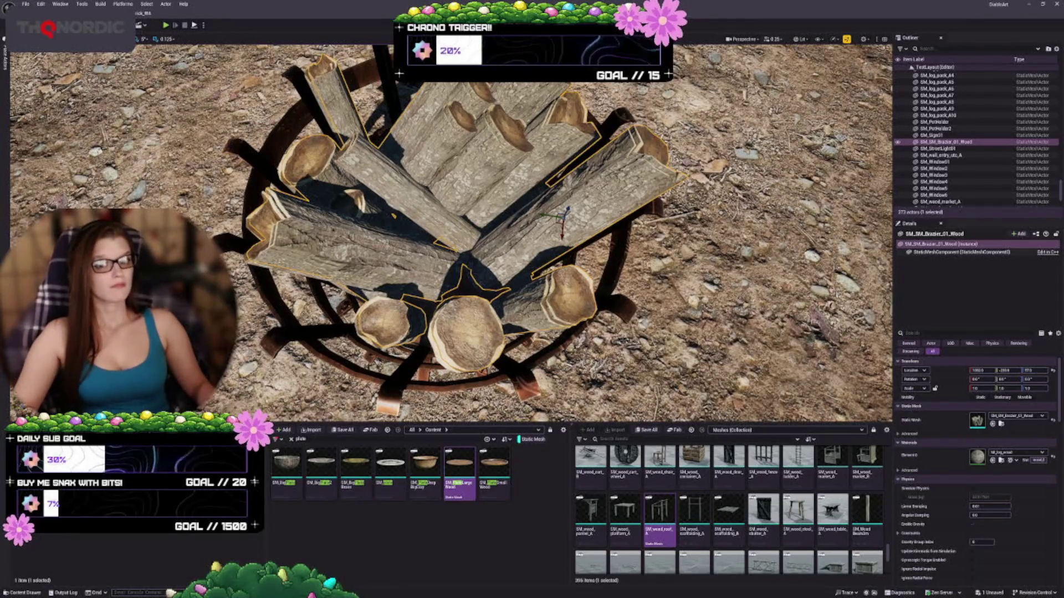
Orbit closer to the log ends and select the ten SM_log_pack pieces.
{"action": "mouse_move", "coordinate": [443, 233]}
{"action": "left_mouse_down"}
{"action": "mouse_move", "coordinate": [443, 200]}
{"action": "mouse_move", "coordinate": [443, 222]}
{"action": "left_mouse_up"}
{"action": "mouse_move", "coordinate": [340, 288]}
{"action": "left_mouse_down"}
{"action": "mouse_move", "coordinate": [341, 250]}
{"action": "mouse_move", "coordinate": [304, 137]}
{"action": "left_mouse_up"}
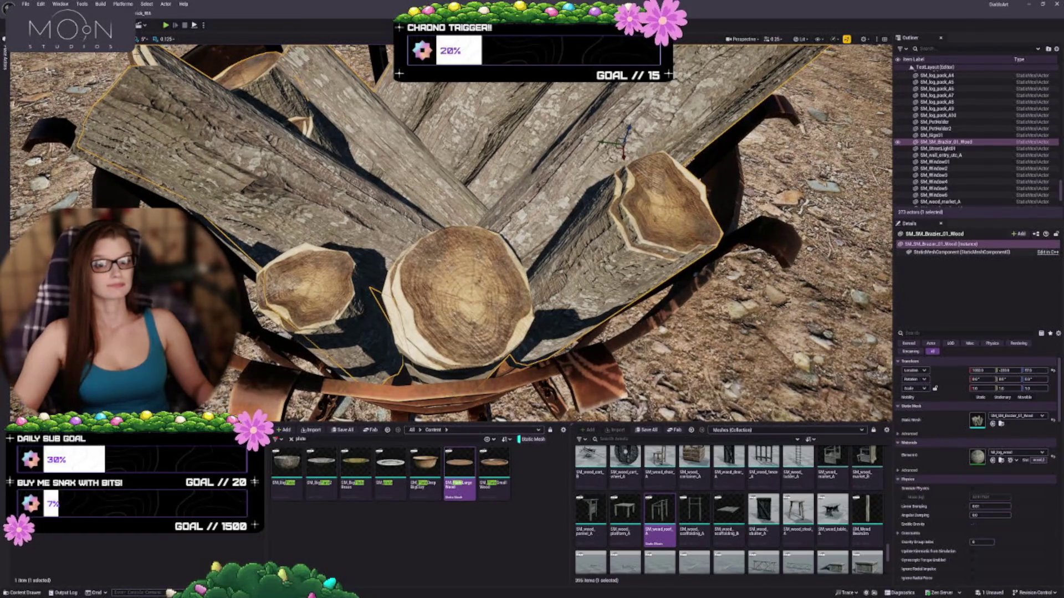
{"action": "left_click", "coordinate": [303, 137]}
Duplicate the log packs and the SM_PotHolder brazier beside the original.
{"action": "key", "text": "f"}
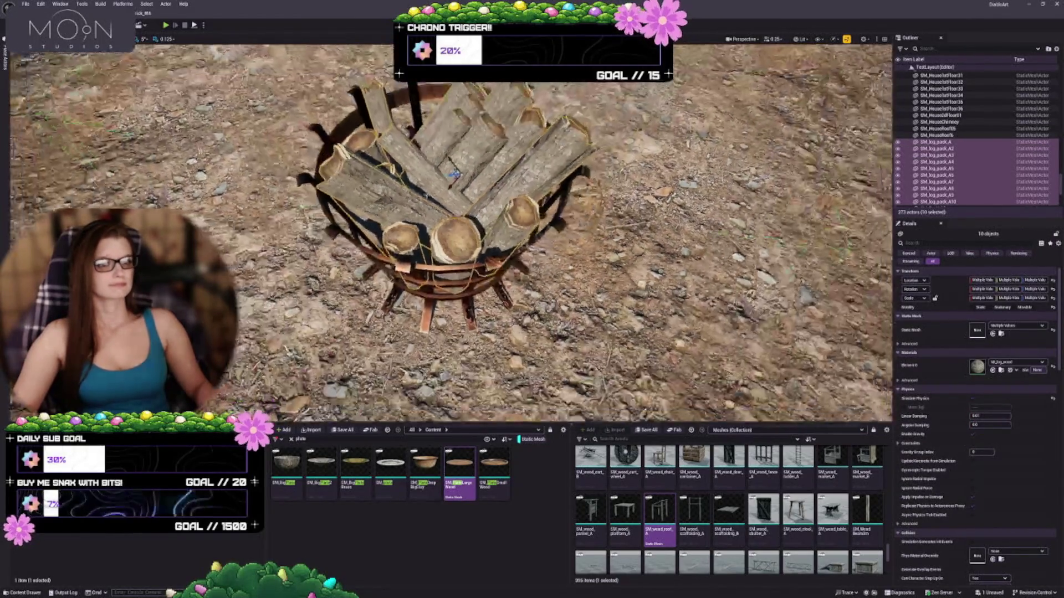
{"action": "key", "text": "g"}
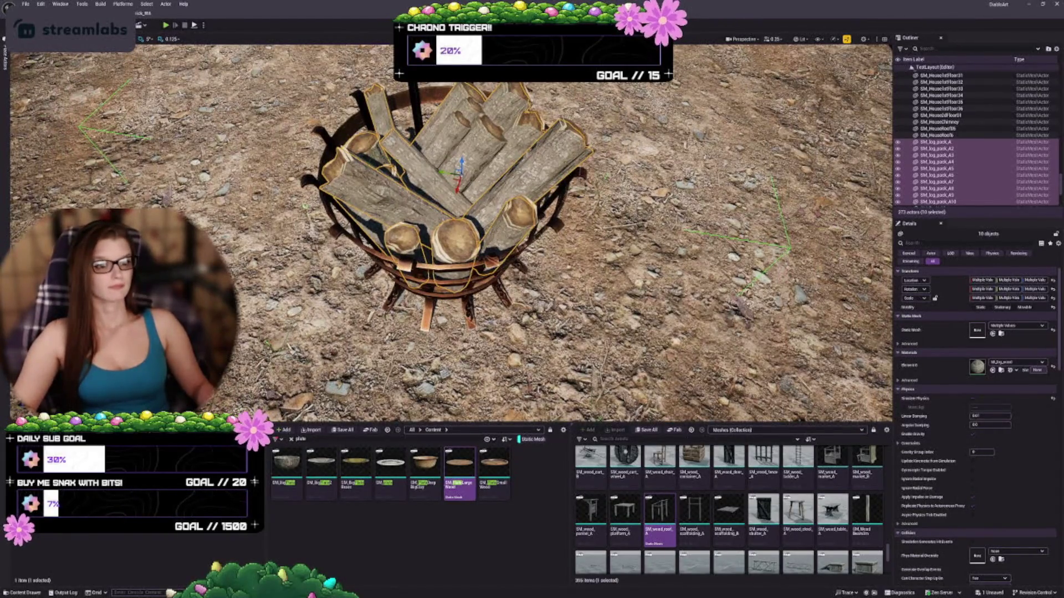
{"action": "left_click_drag", "start_coordinate": [444, 222], "coordinate": [494, 189]}
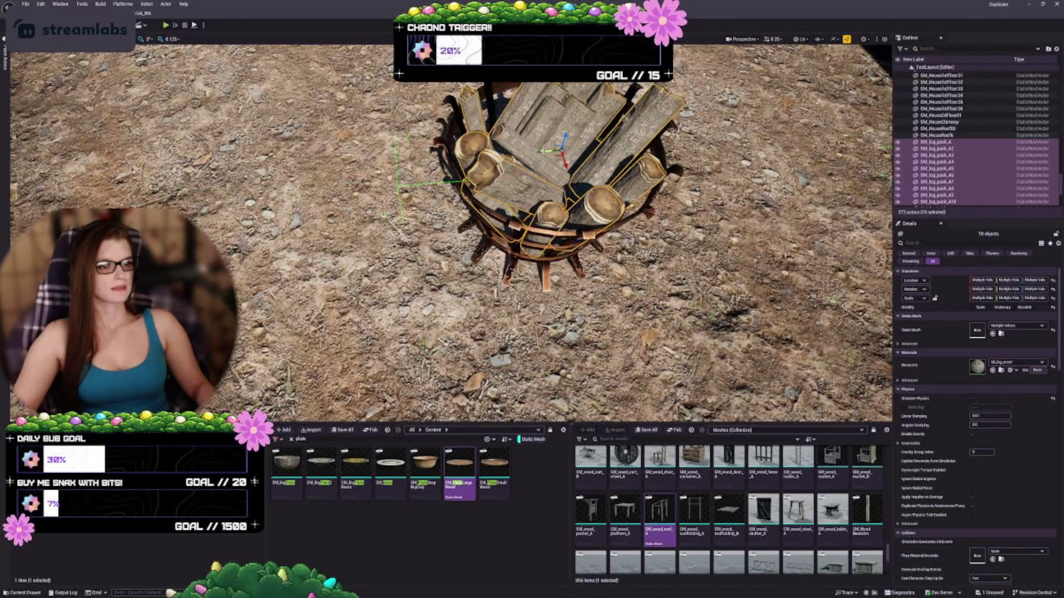
{"action": "key", "text": "ctrl+d"}
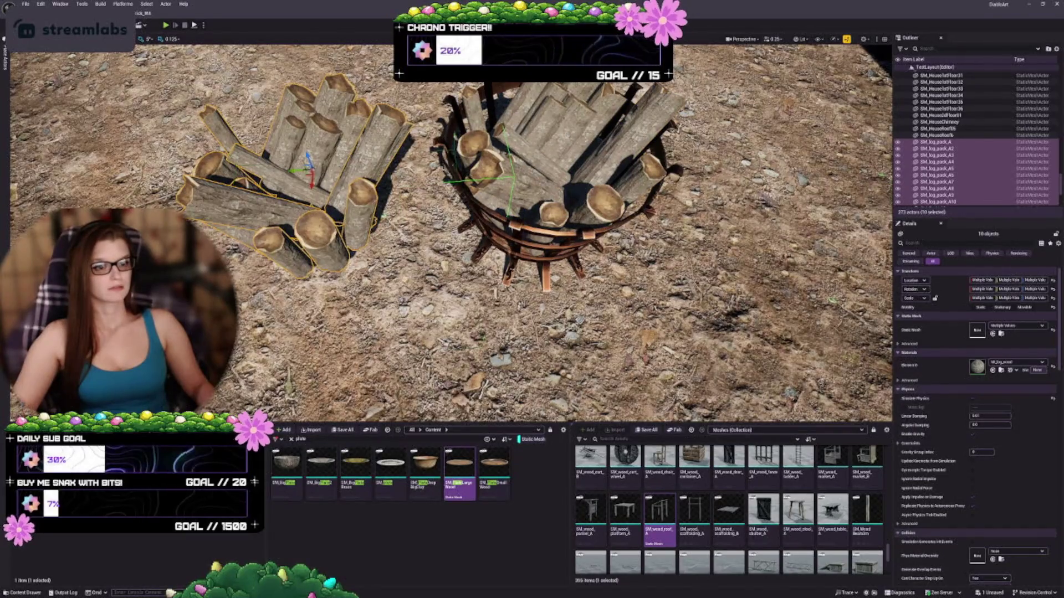
{"action": "left_click", "coordinate": [441, 162]}
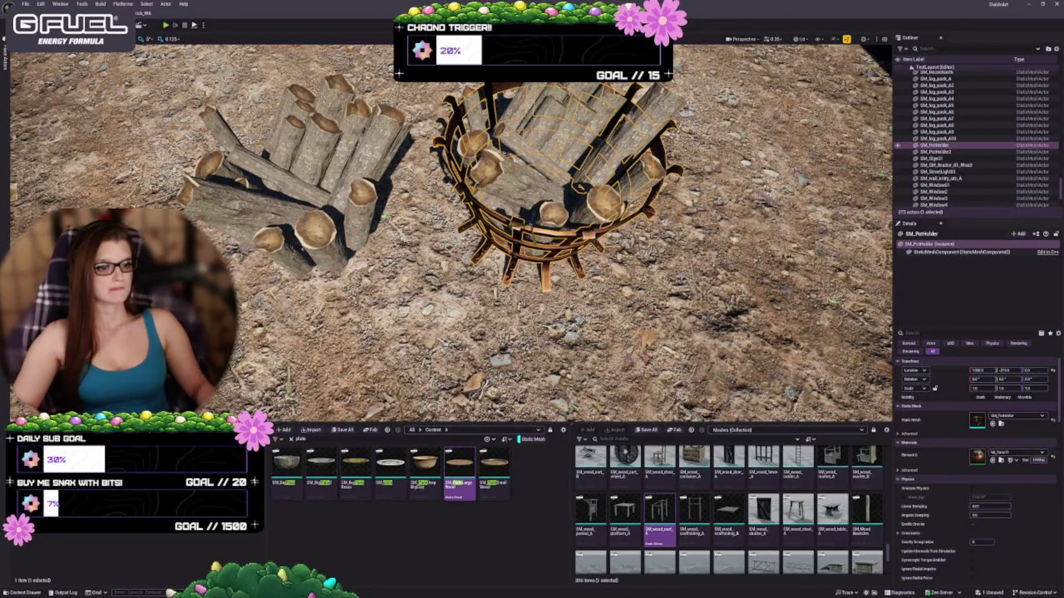
{"action": "left_click", "coordinate": [936, 152], "text": "ctrl"}
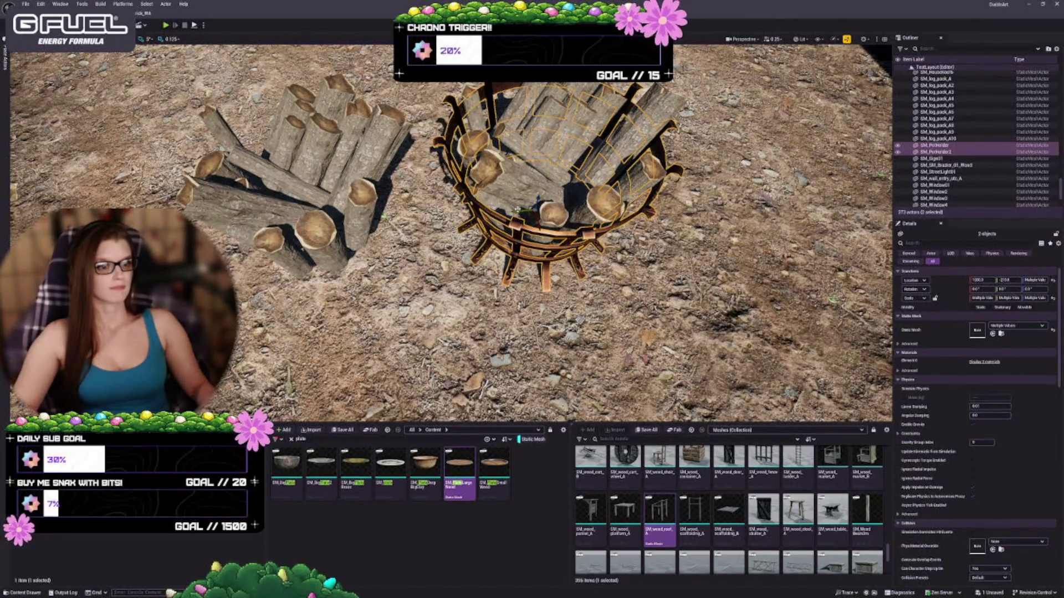
{"action": "key", "text": "ctrl+d"}
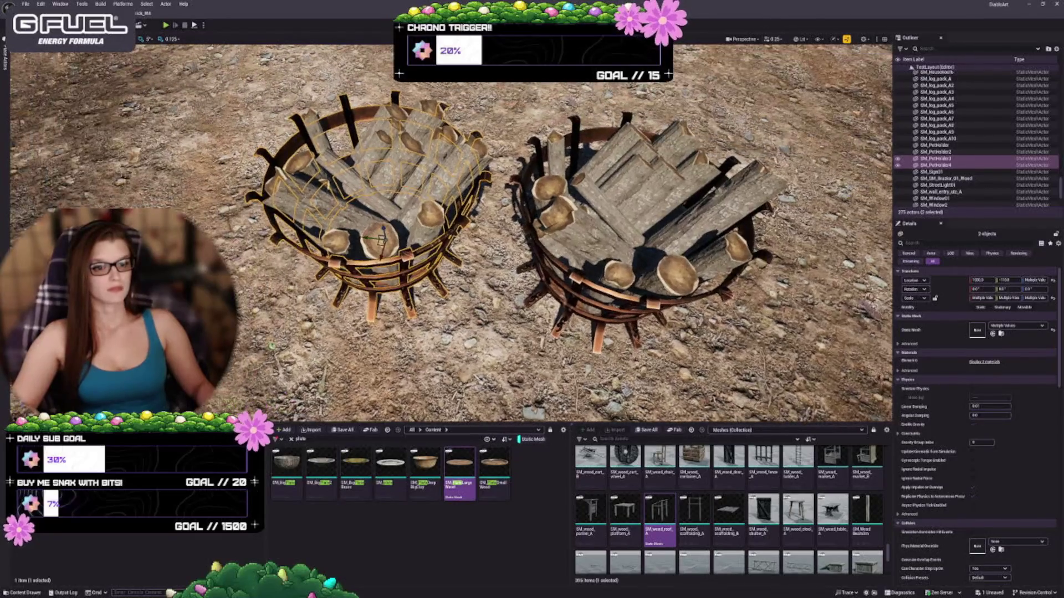
Group the twelve duplicated actors with Ctrl+G and move the group to the upper left.
{"action": "left_click", "coordinate": [361, 183], "text": "ctrl"}
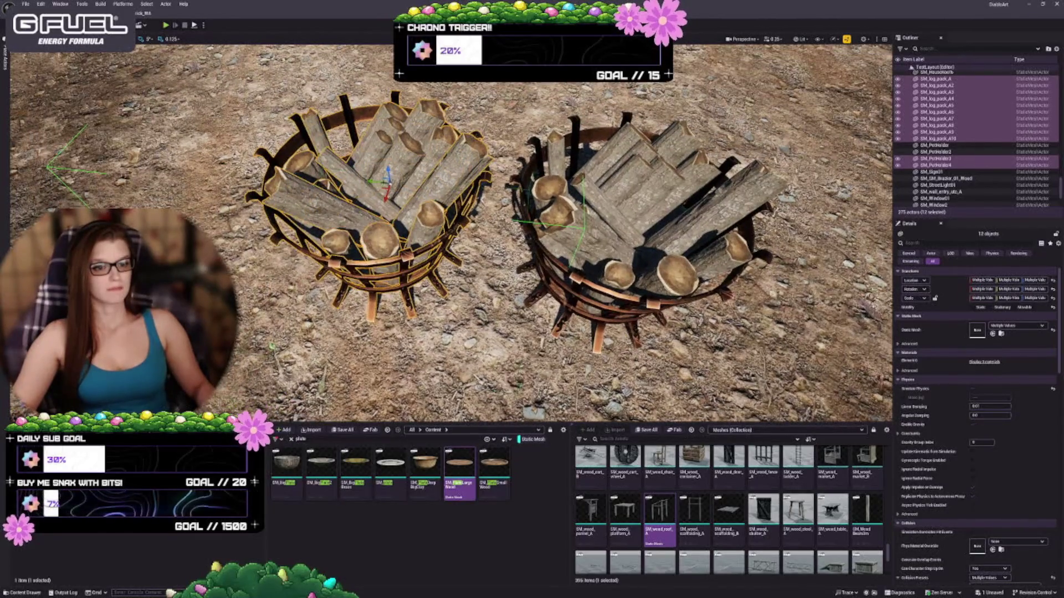
{"action": "key", "text": "ctrl+g"}
{"action": "left_click_drag", "start_coordinate": [388, 178], "coordinate": [155, 165]}
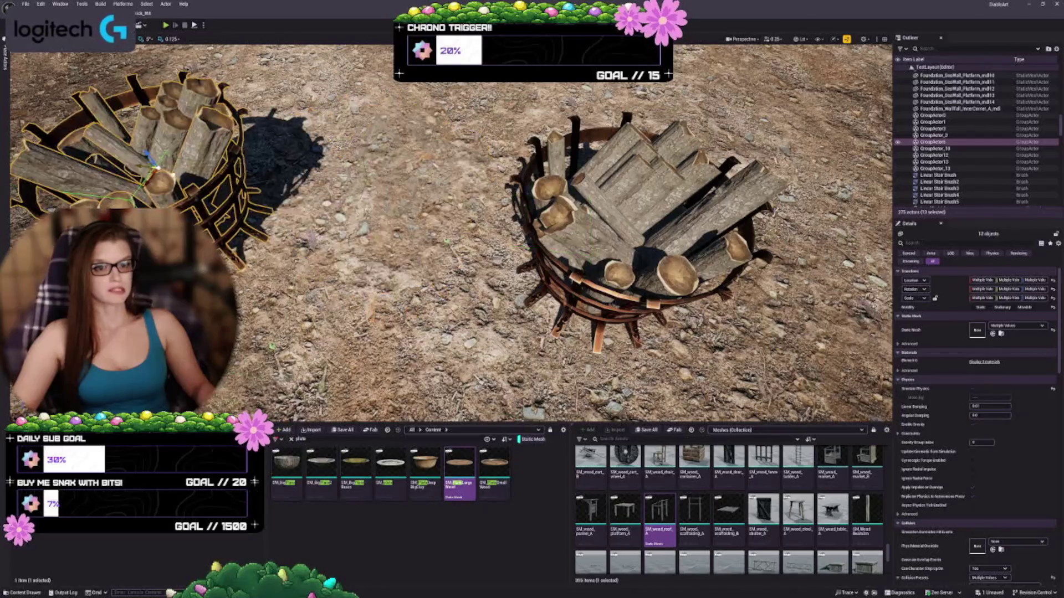
{"action": "key", "text": "Escape"}
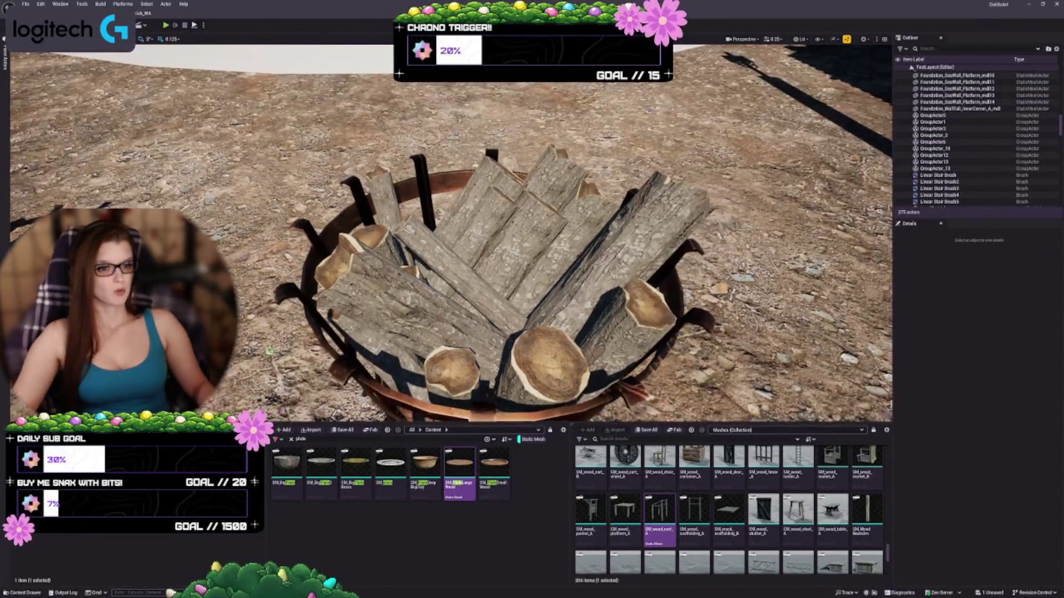
{"action": "left_click", "coordinate": [609, 266]}
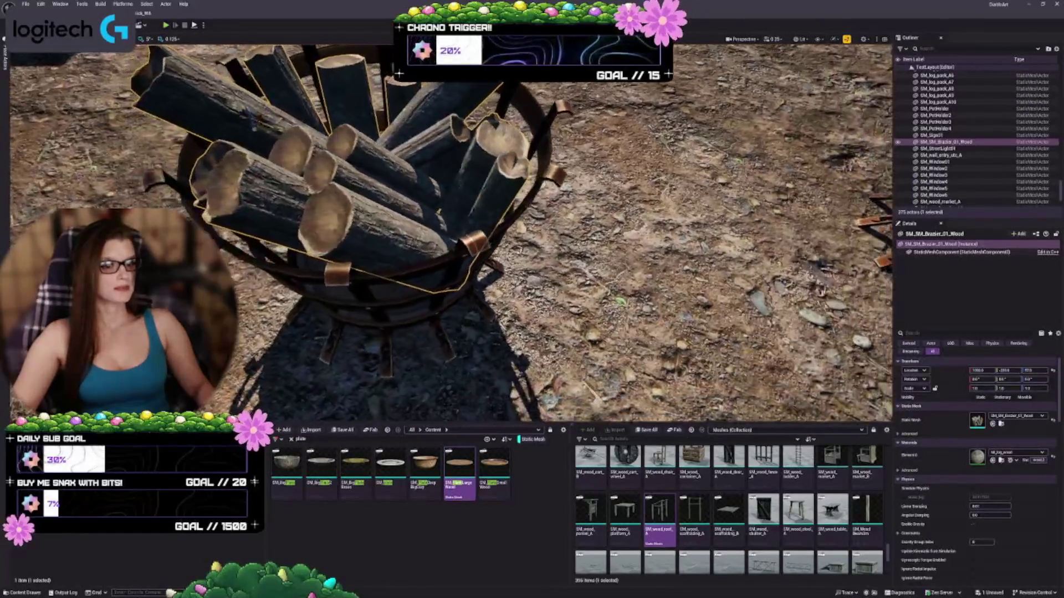
{"action": "left_click_drag", "start_coordinate": [443, 233], "coordinate": [443, 300]}
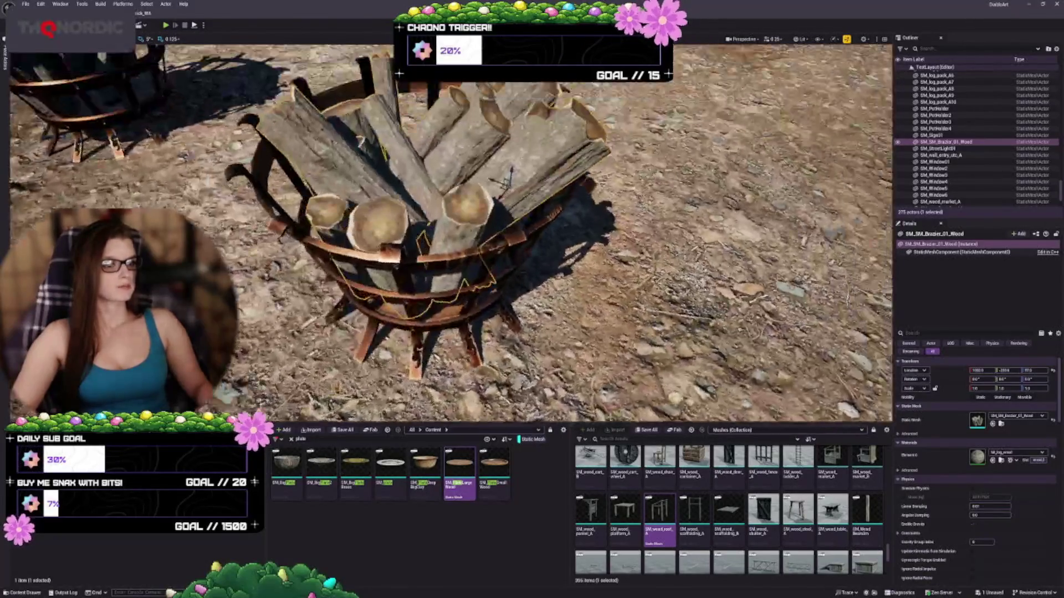
{"action": "key", "text": "Escape"}
{"action": "left_click_drag", "start_coordinate": [443, 299], "coordinate": [443, 233]}
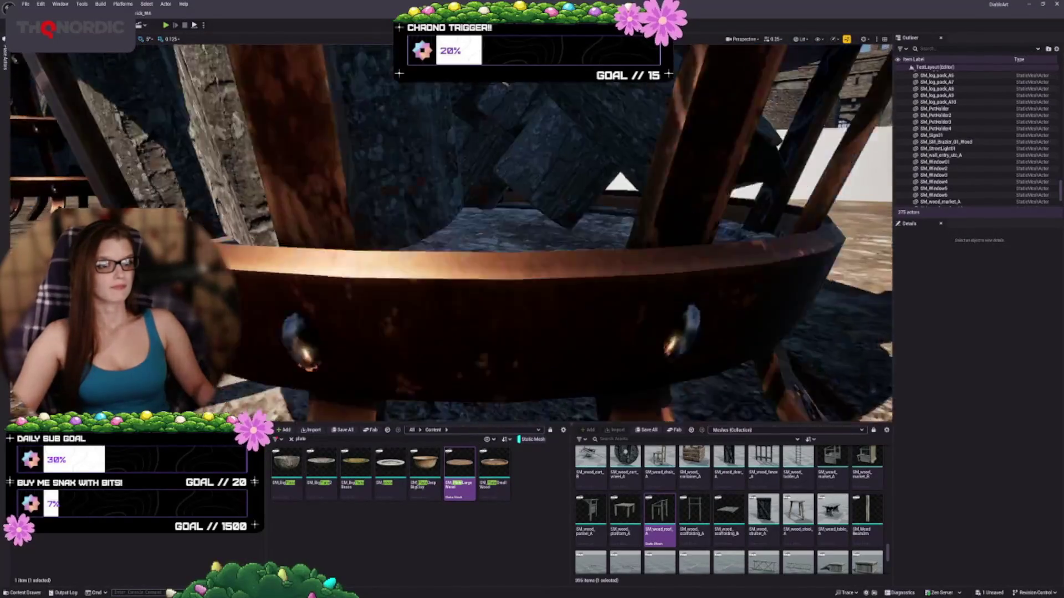
{"action": "left_click_drag", "start_coordinate": [443, 233], "coordinate": [443, 277]}
{"action": "scroll", "coordinate": [443, 233], "scroll_direction": "down", "scroll_amount": 10}
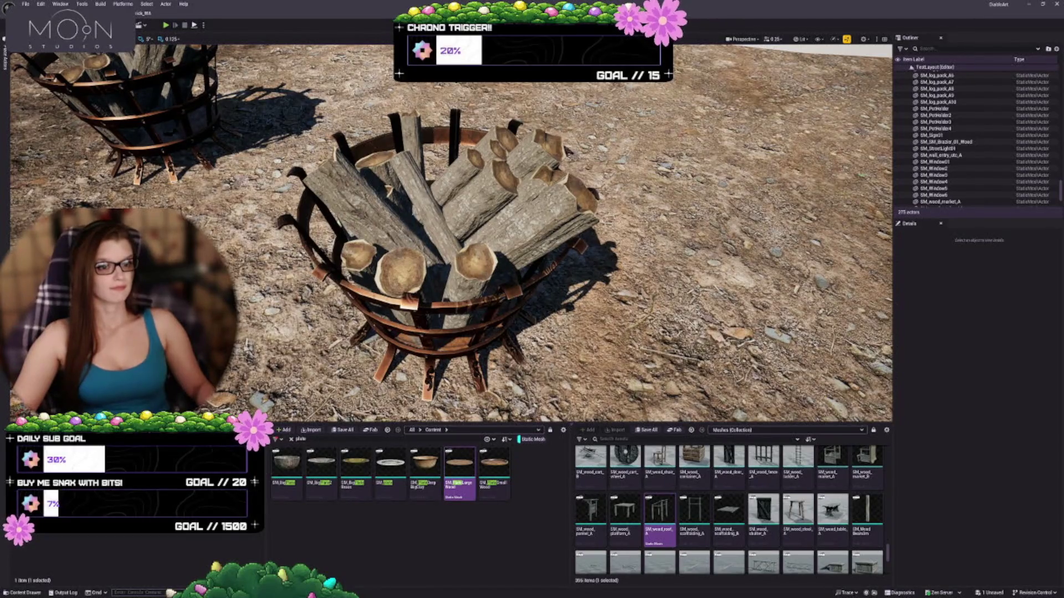
Select the SM_SM_Brazier_01_Wood logs together with the two SM_PotHolder basket parts.
{"action": "left_click", "coordinate": [443, 222]}
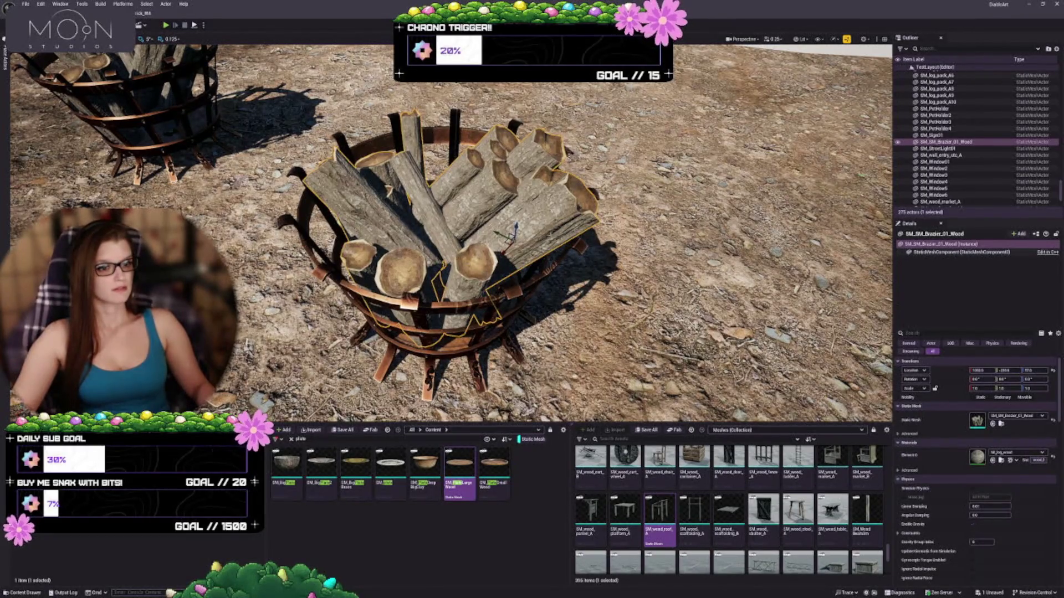
{"action": "mouse_move", "coordinate": [451, 281]}
{"action": "left_mouse_down"}
{"action": "mouse_move", "coordinate": [451, 266]}
{"action": "mouse_move", "coordinate": [451, 281]}
{"action": "left_mouse_up"}
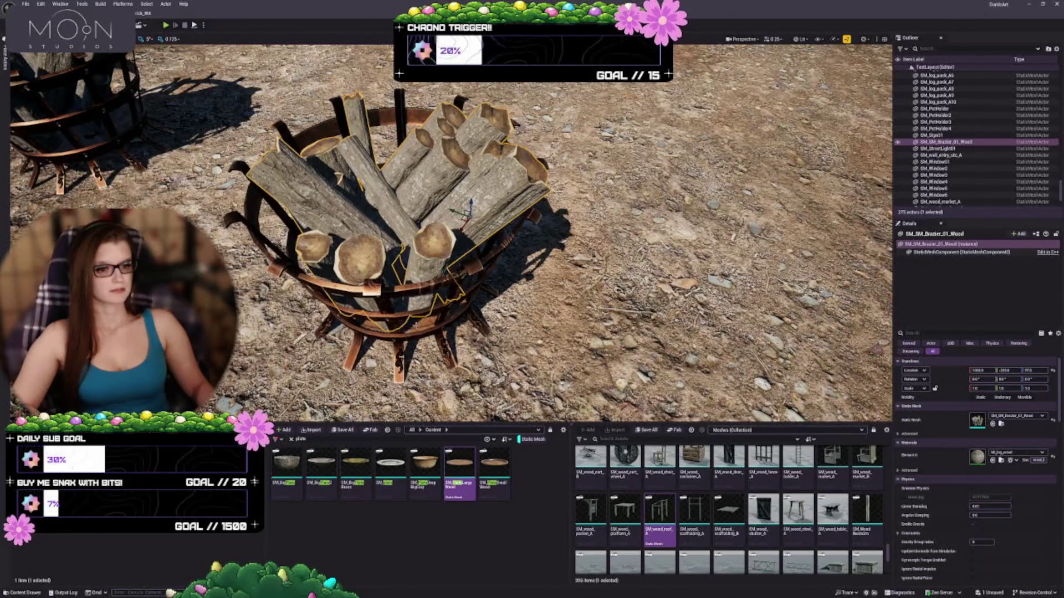
{"action": "left_click", "coordinate": [415, 336], "text": "ctrl"}
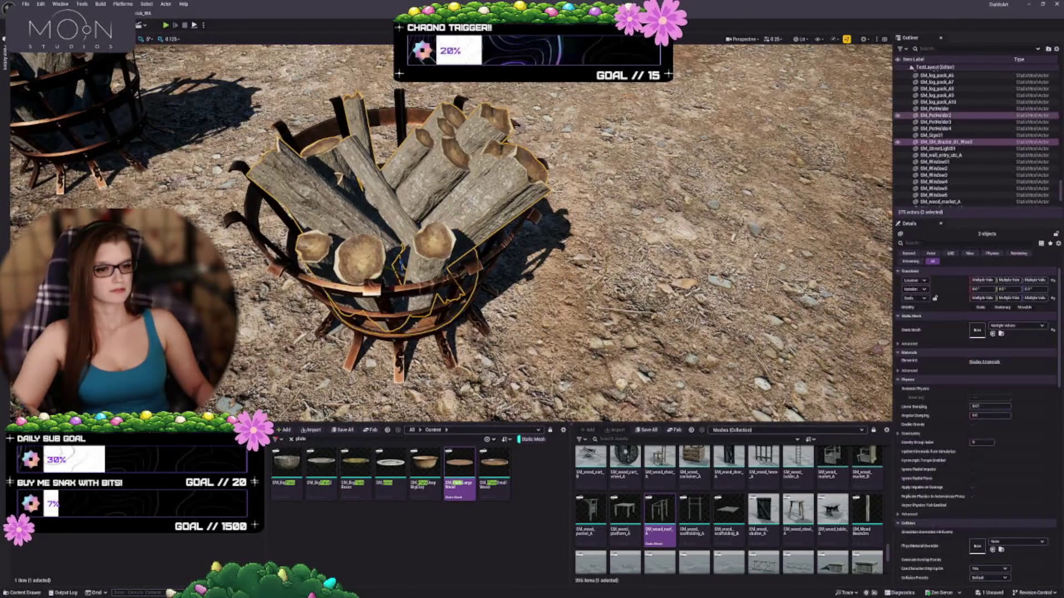
{"action": "left_click", "coordinate": [415, 337], "text": "ctrl"}
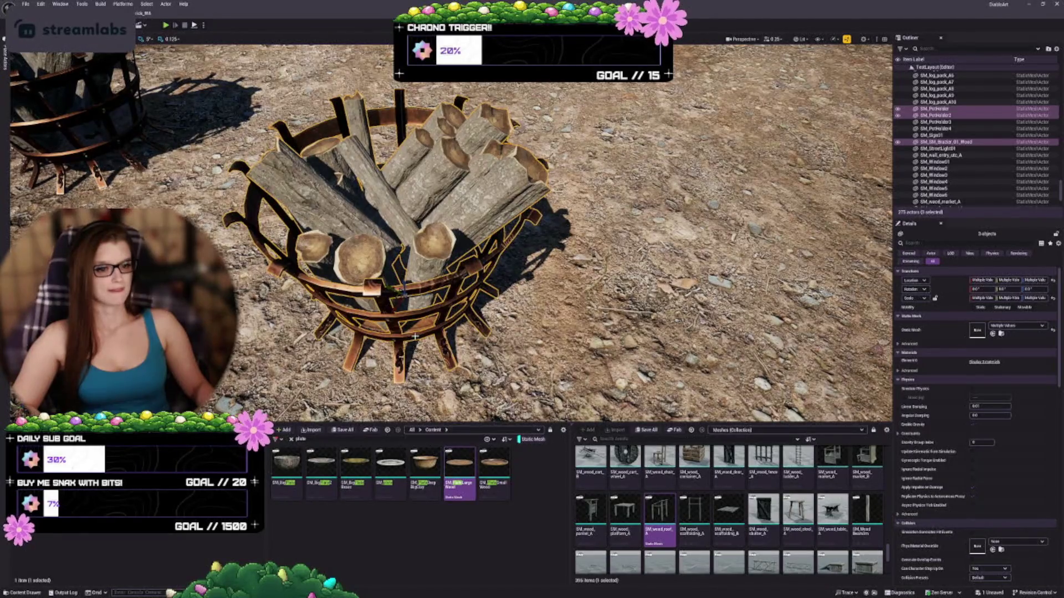
{"action": "left_click", "coordinate": [415, 336], "text": "ctrl"}
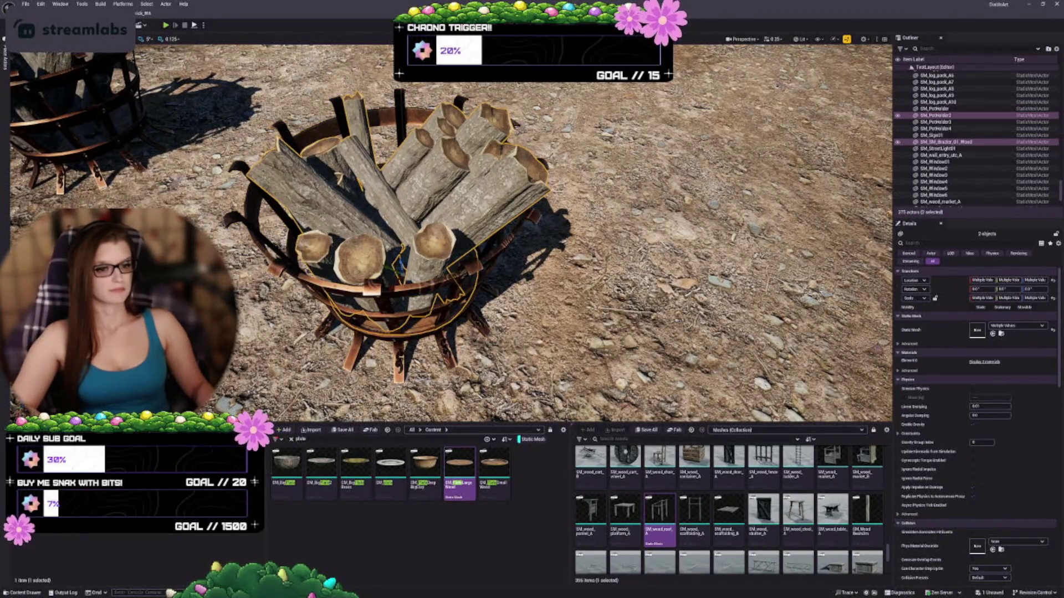
{"action": "left_click", "coordinate": [412, 326]}
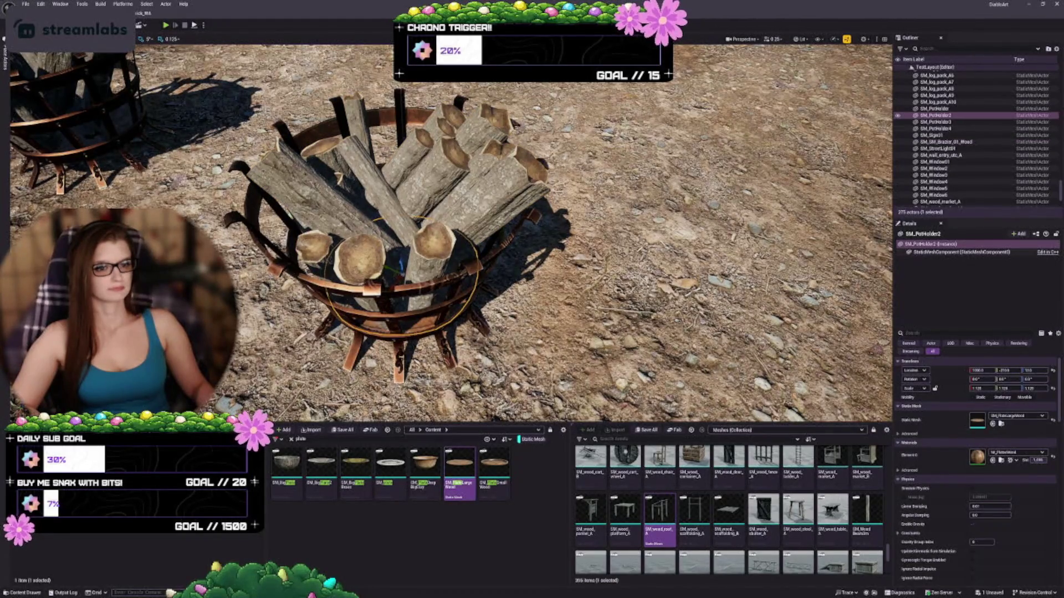
{"action": "left_click", "coordinate": [416, 337]}
{"action": "left_click", "coordinate": [398, 355], "text": "ctrl"}
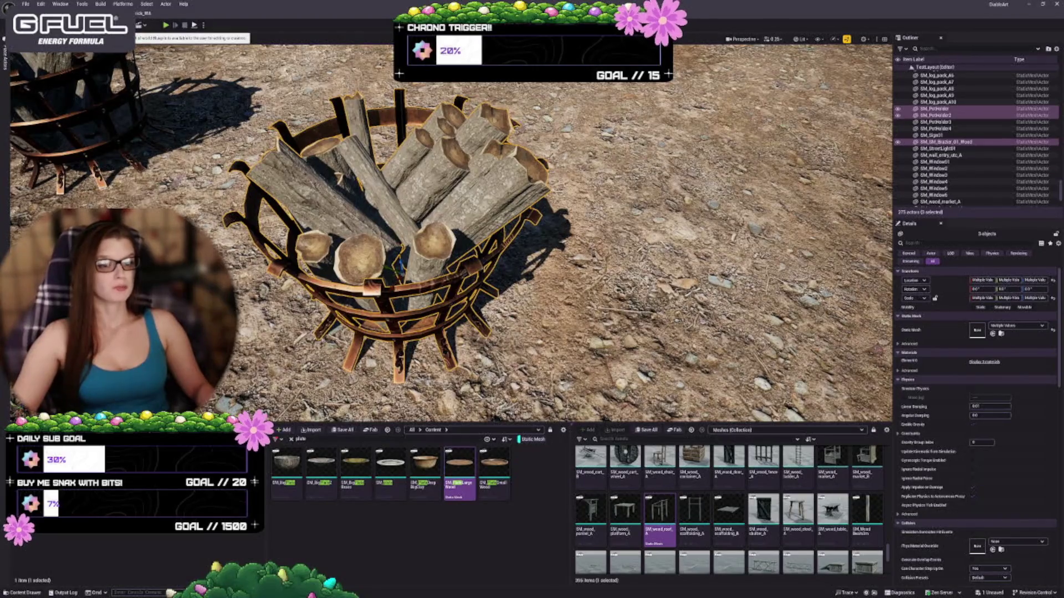
{"action": "left_click", "coordinate": [139, 25]}
Start a Blueprint from the selection and name it BP_Brazier_01.
{"action": "mouse_move", "coordinate": [179, 60]}
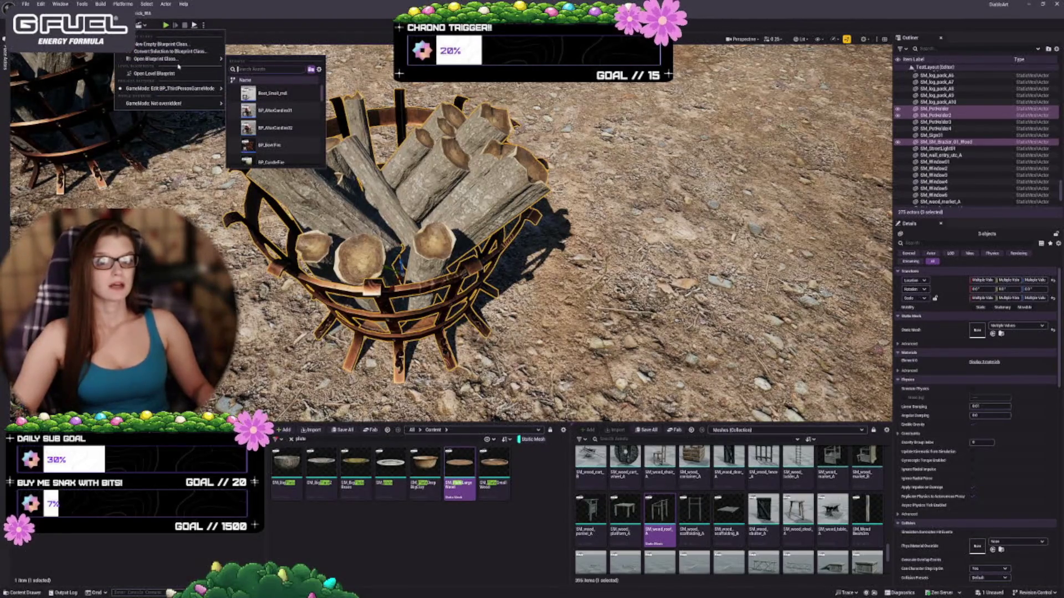
{"action": "left_click", "coordinate": [169, 51]}
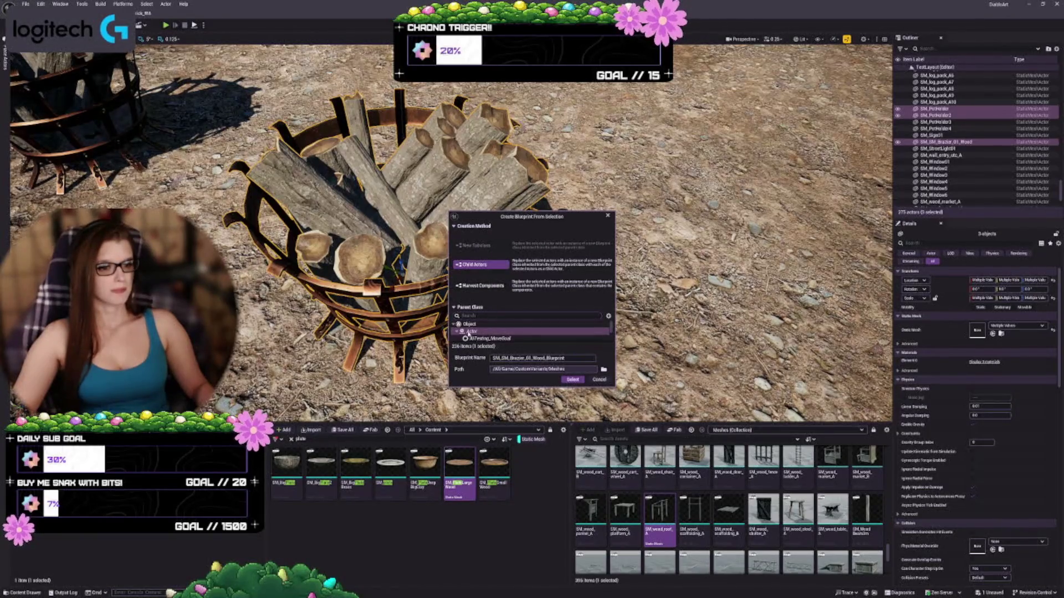
{"action": "key", "text": "ctrl+a"}
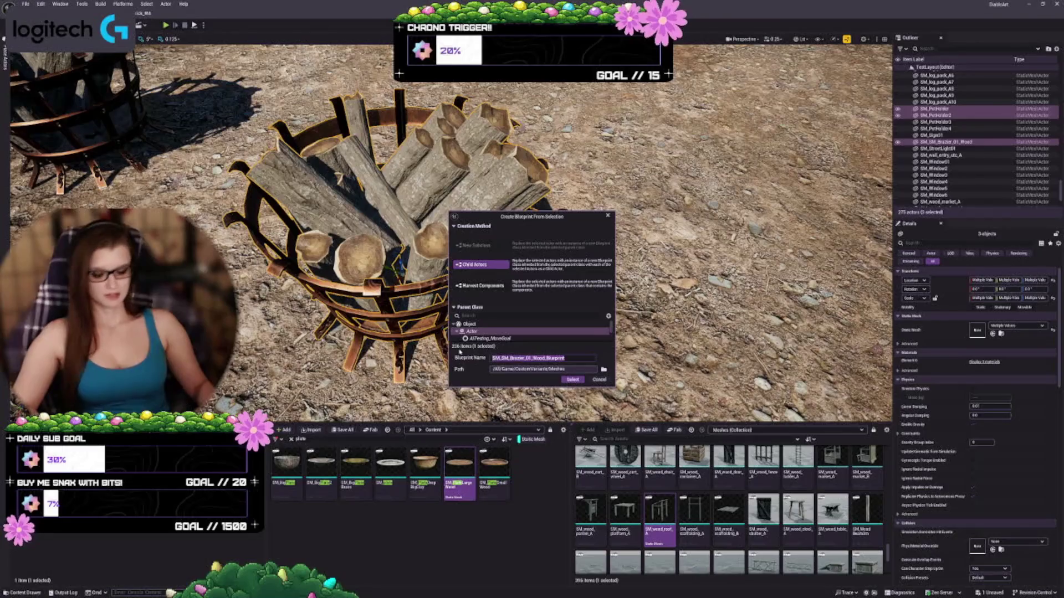
{"action": "type", "text": "BP_B"}
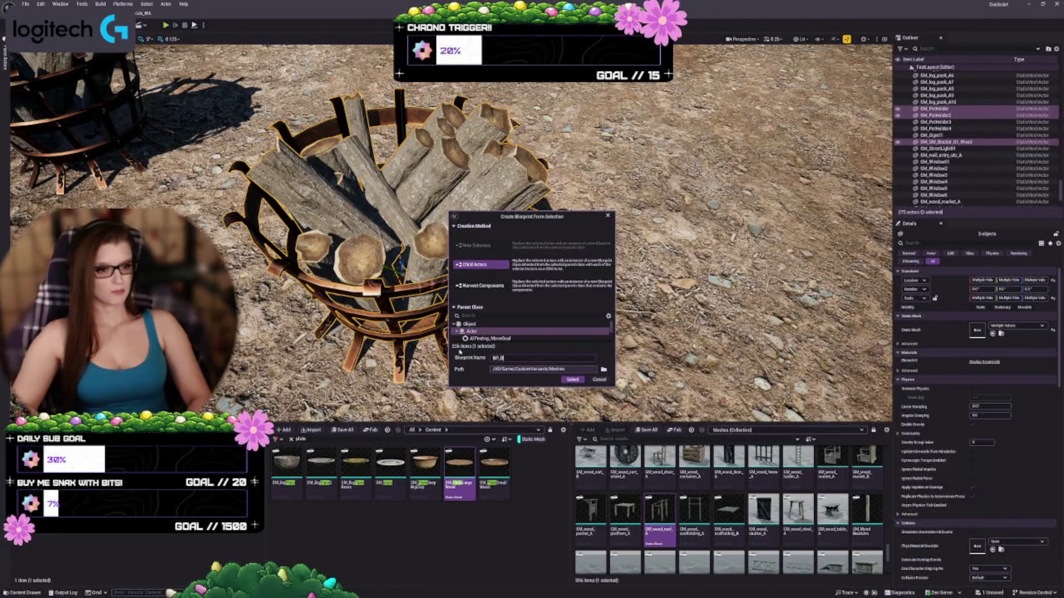
{"action": "type", "text": "razier_01"}
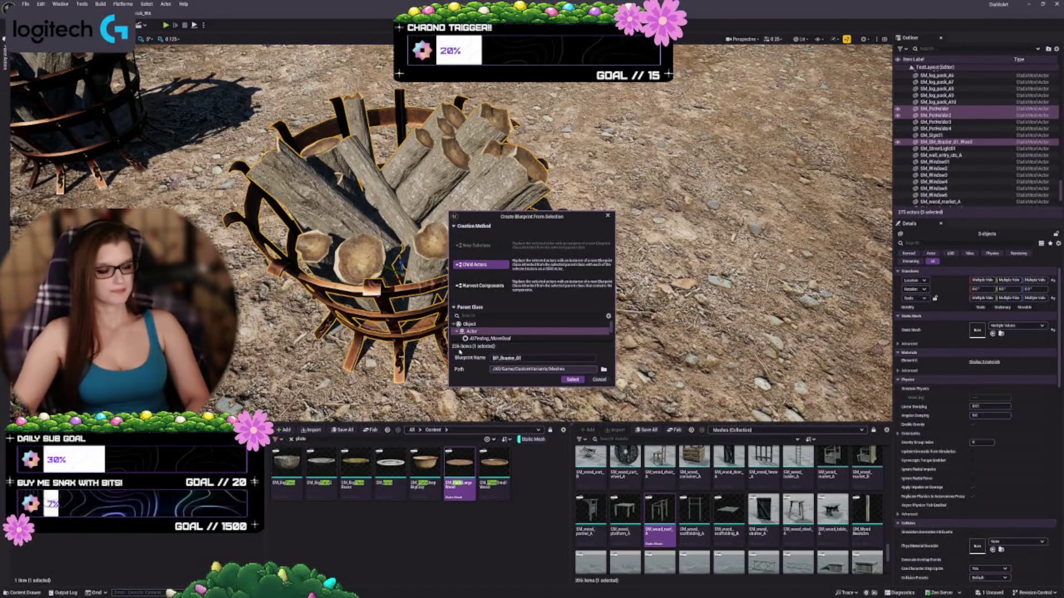
Set the save path to CustomVariants > Blueprints and create the Blueprint.
{"action": "left_click", "coordinate": [603, 369]}
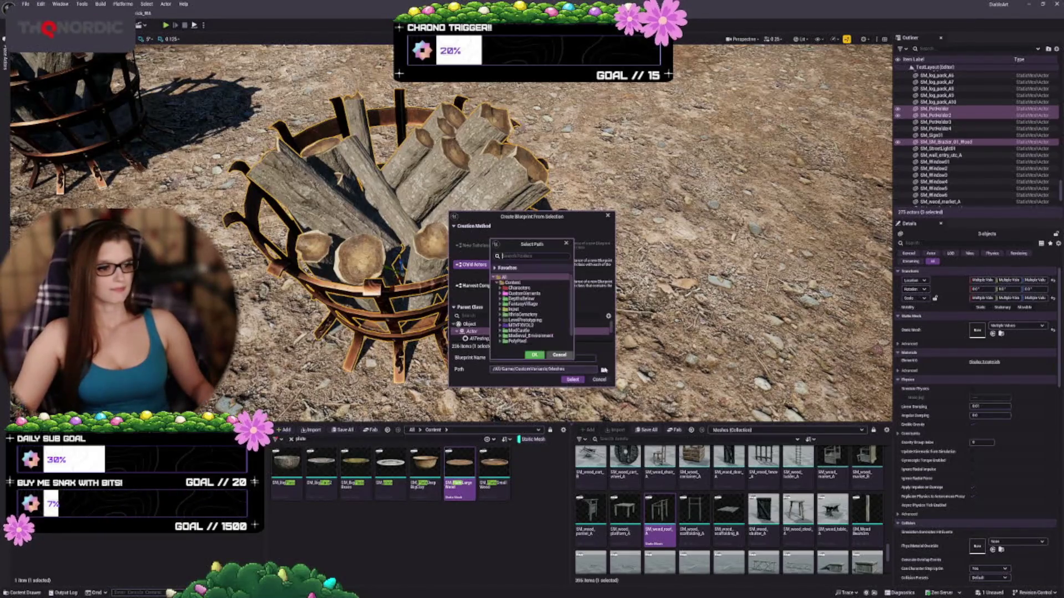
{"action": "left_click", "coordinate": [499, 294]}
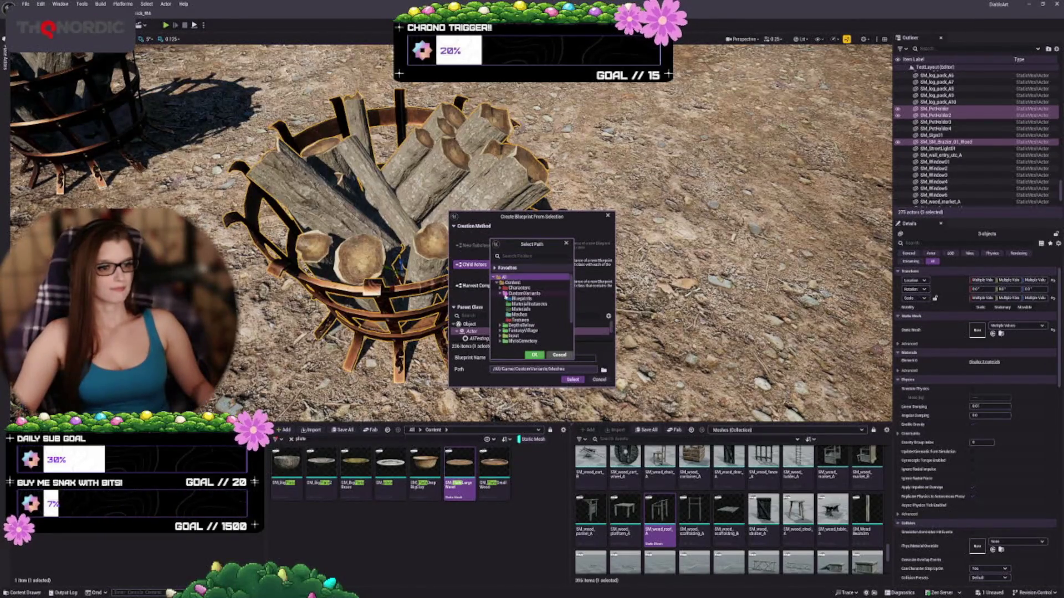
{"action": "left_click", "coordinate": [521, 298]}
{"action": "left_click", "coordinate": [537, 355]}
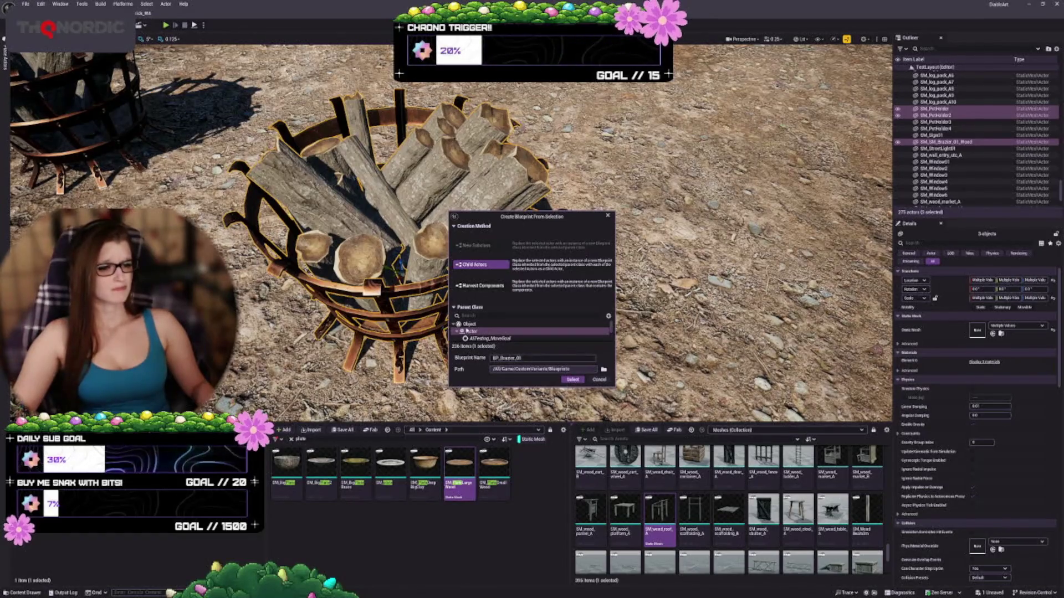
{"action": "left_click", "coordinate": [568, 380]}
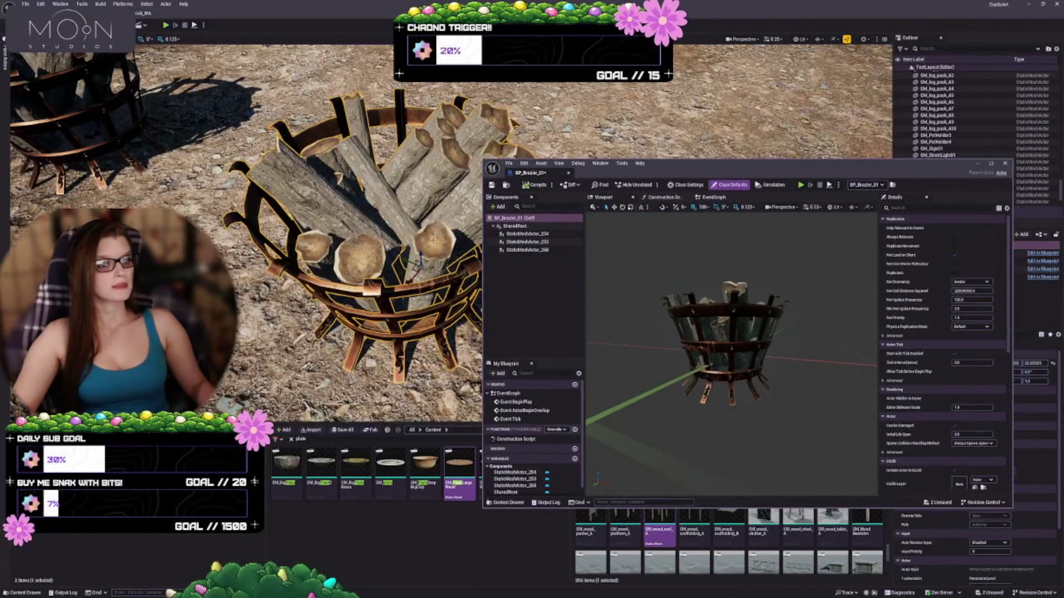
Inspect the StaticMeshActor components and filter the Details panel by 'mesh'.
{"action": "left_click", "coordinate": [526, 234]}
{"action": "key", "text": "f"}
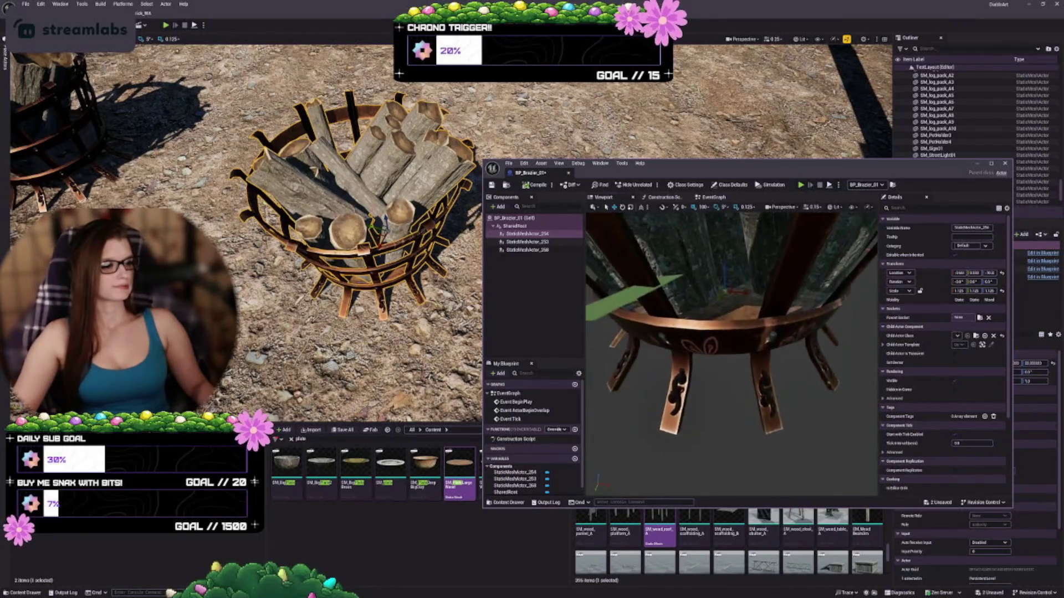
{"action": "left_click", "coordinate": [519, 250]}
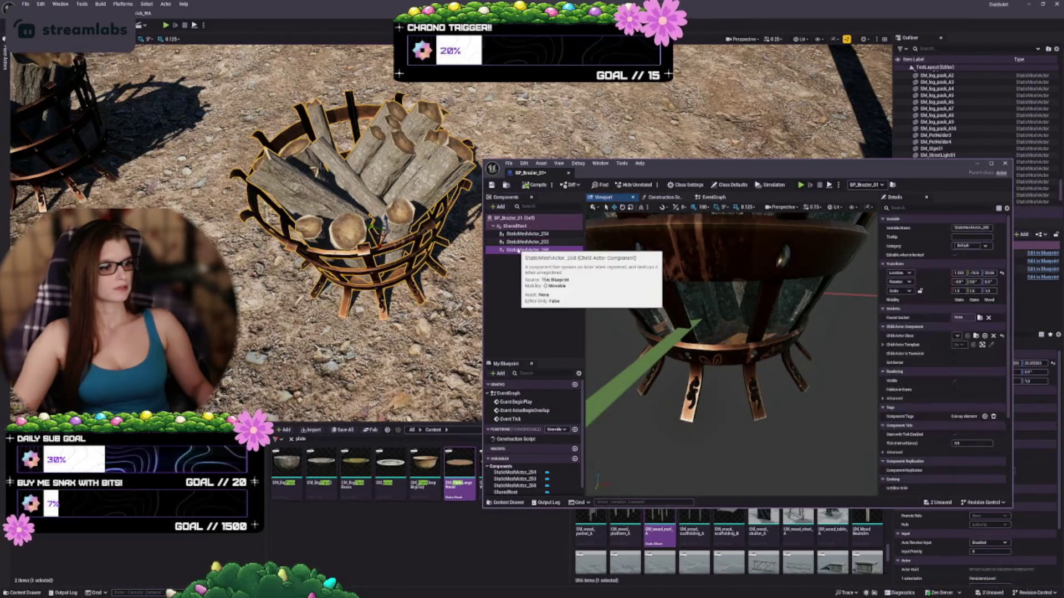
{"action": "left_click", "coordinate": [518, 234]}
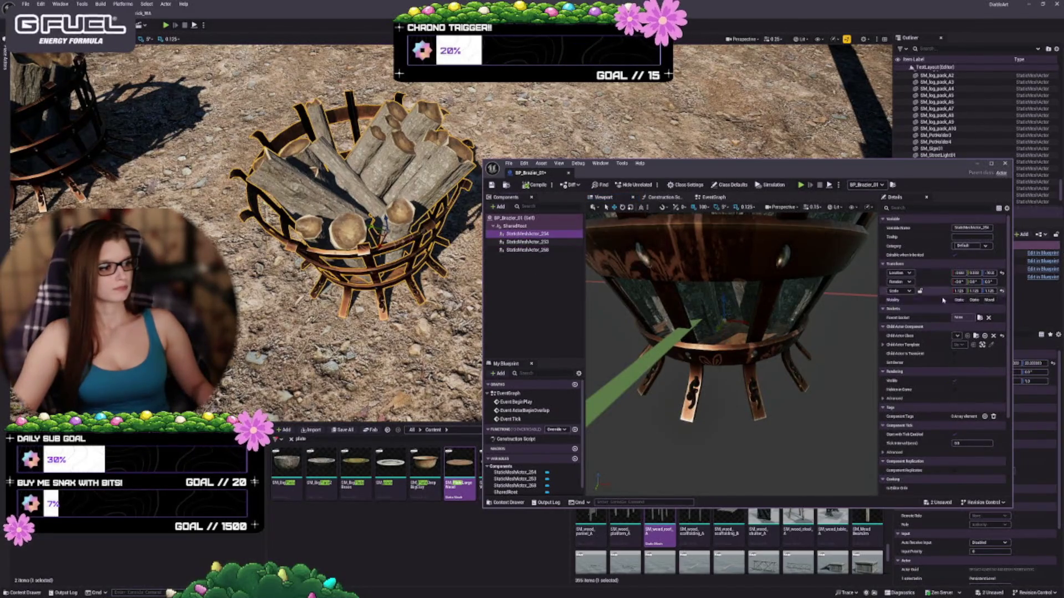
{"action": "left_click", "coordinate": [932, 207]}
{"action": "type", "text": "mesh"}
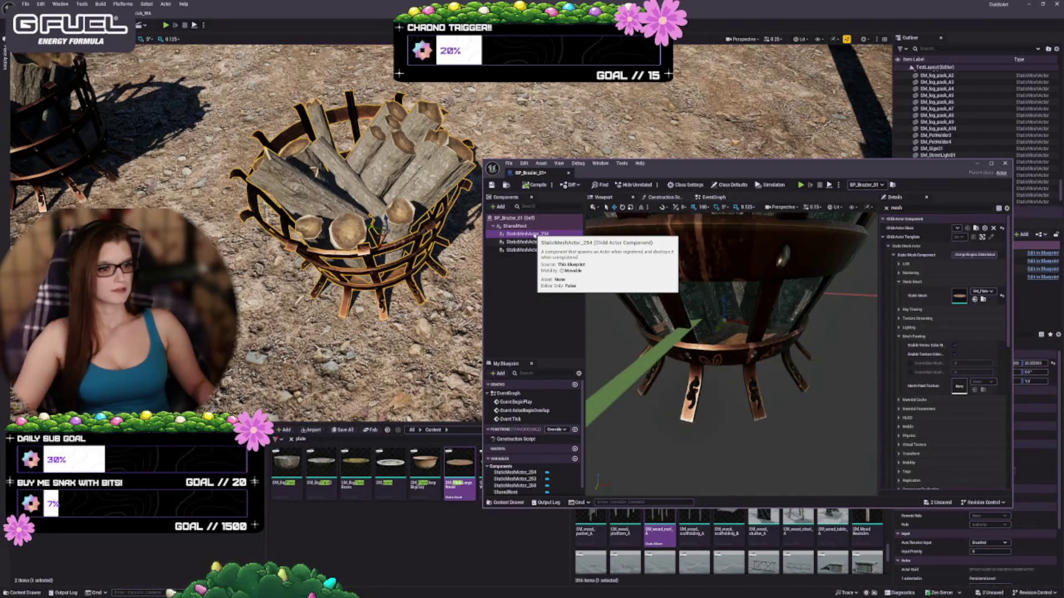
Rename StaticMeshActor_254 and StaticMeshActor_253 to SM_Brazier names.
{"action": "key", "text": "F2"}
{"action": "type", "text": "SM"}
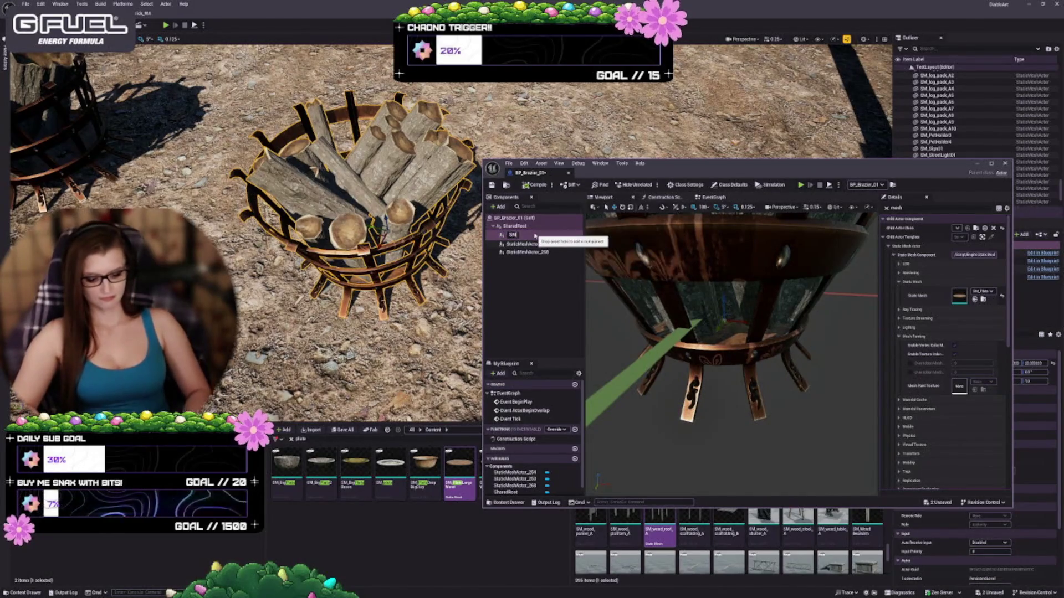
{"action": "type", "text": "_Braz"}
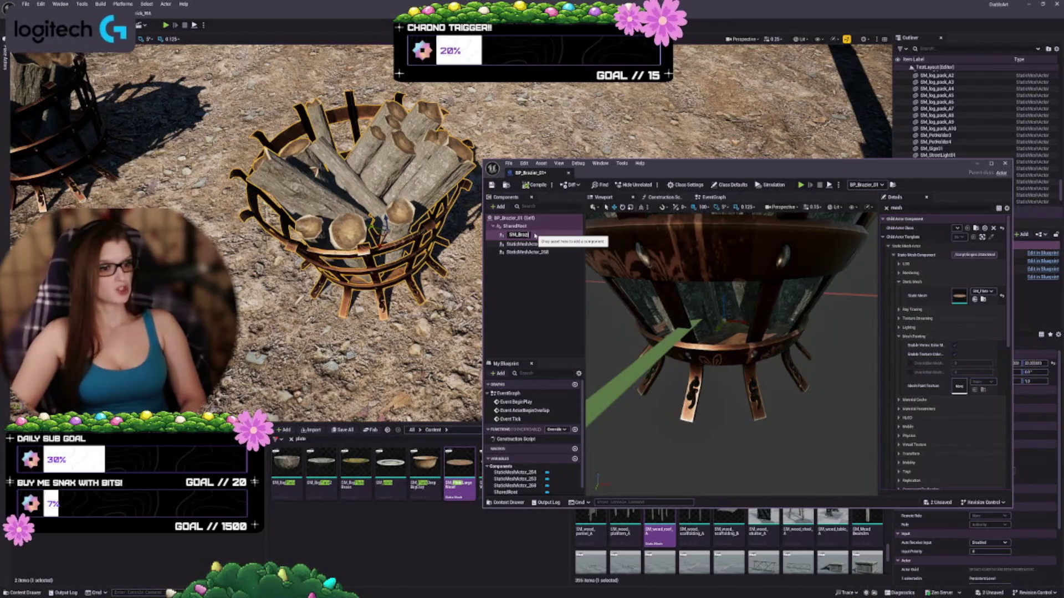
{"action": "type", "text": "ier"}
{"action": "key", "text": "Return"}
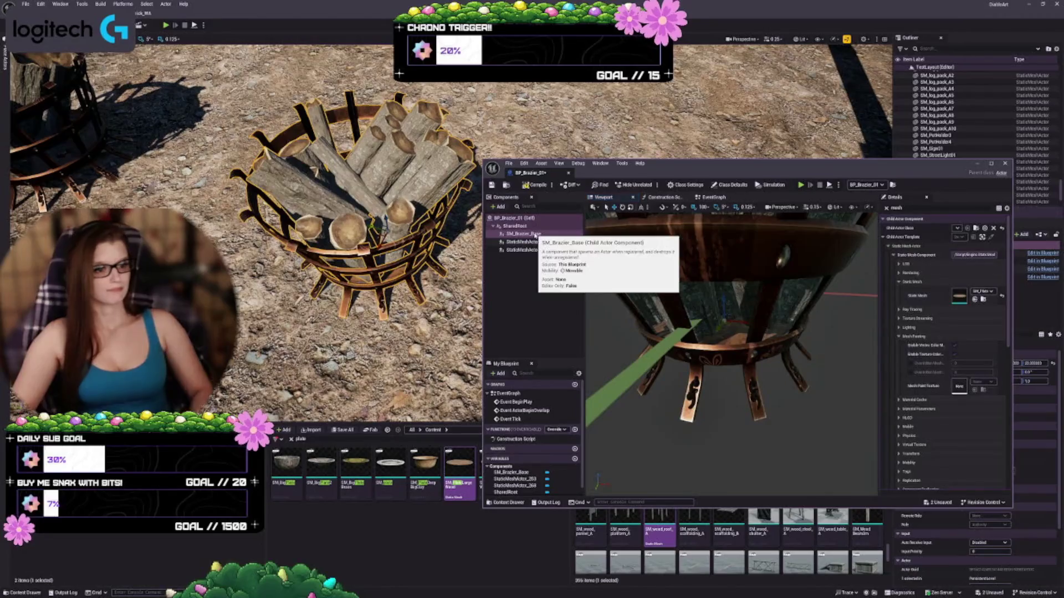
{"action": "left_click", "coordinate": [527, 242]}
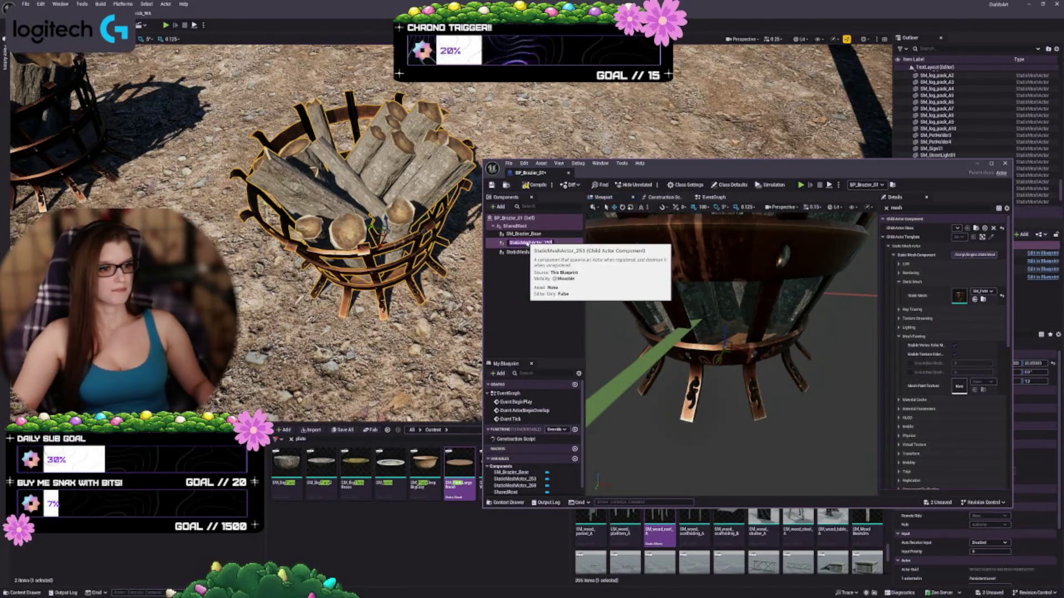
{"action": "key", "text": "F2"}
{"action": "type", "text": "SM_Brazier"}
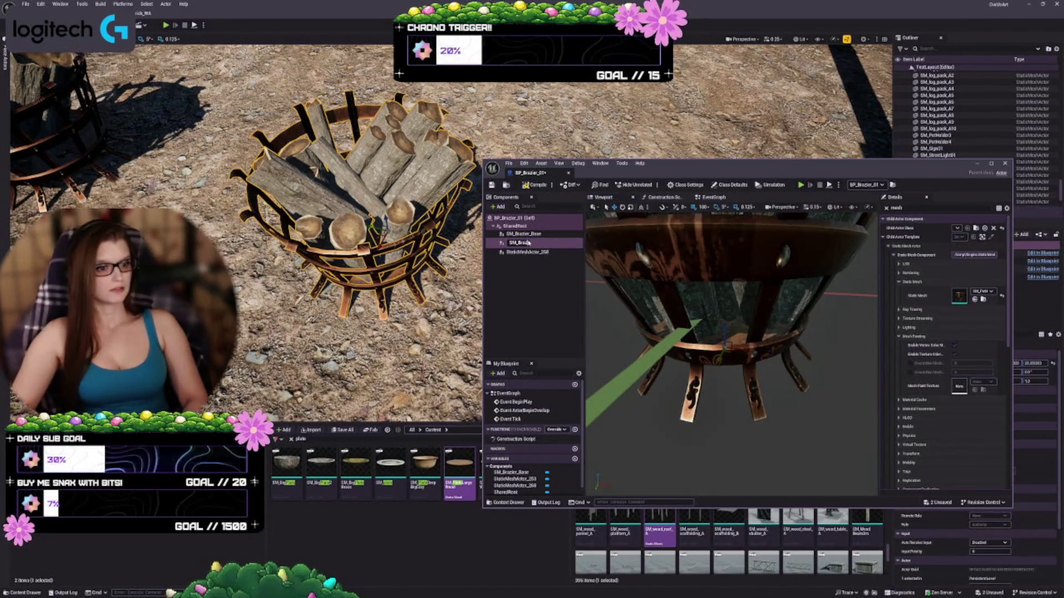
{"action": "key", "text": "Return"}
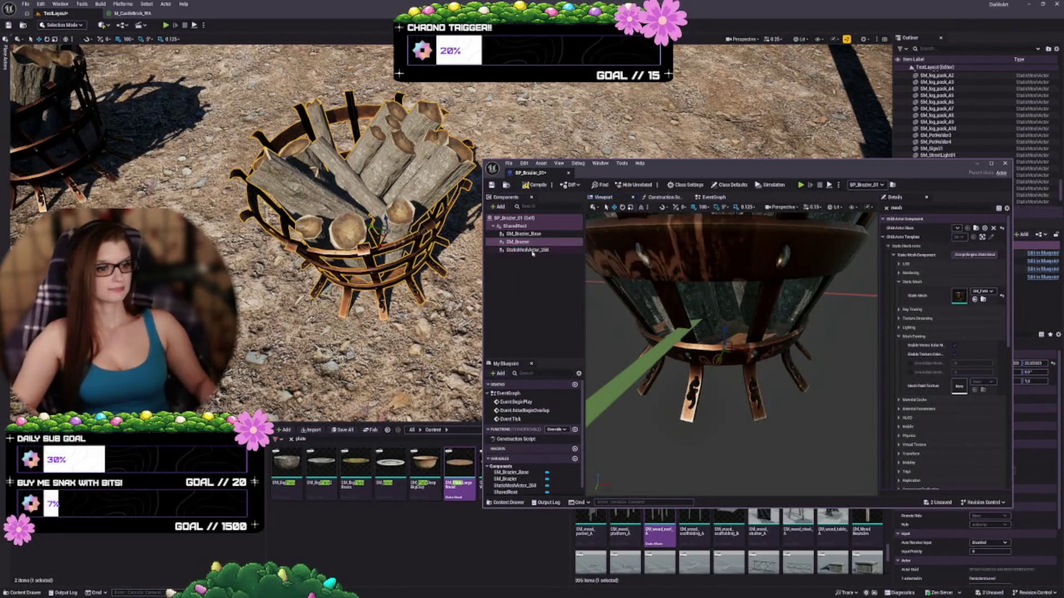
Rename the wood component StaticMeshActor_268 to SM_Wood.
{"action": "left_click", "coordinate": [522, 250]}
{"action": "key", "text": "F2"}
{"action": "type", "text": "SM"}
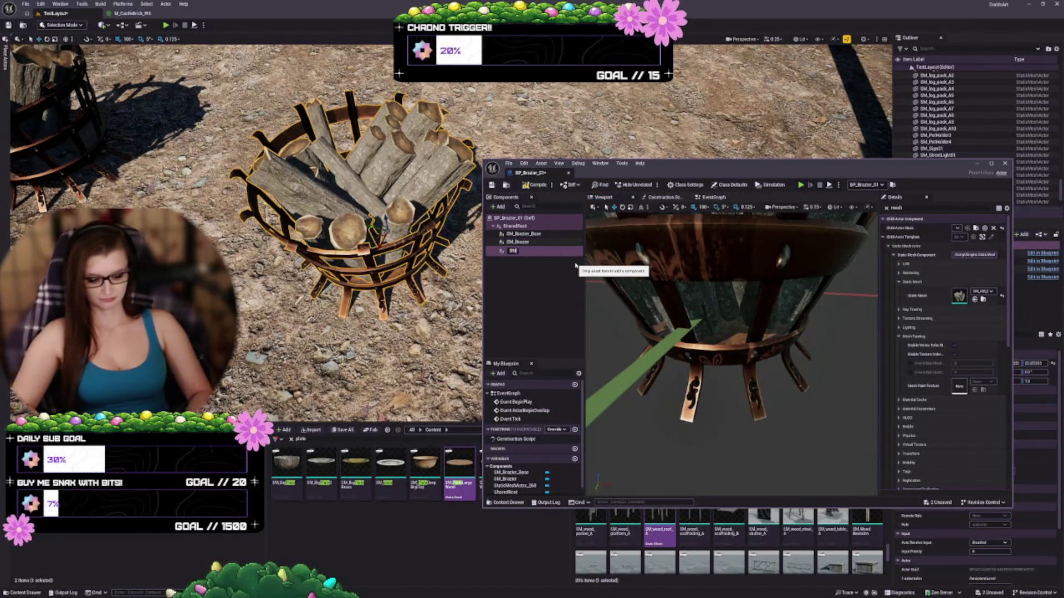
{"action": "type", "text": "_Brazier_Wood"}
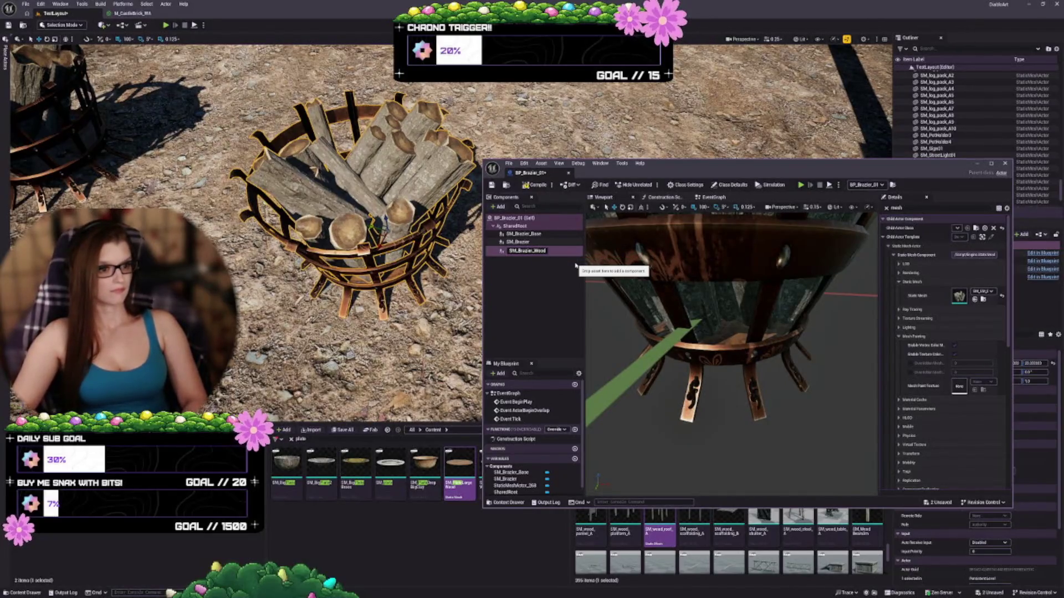
{"action": "key", "text": "Return"}
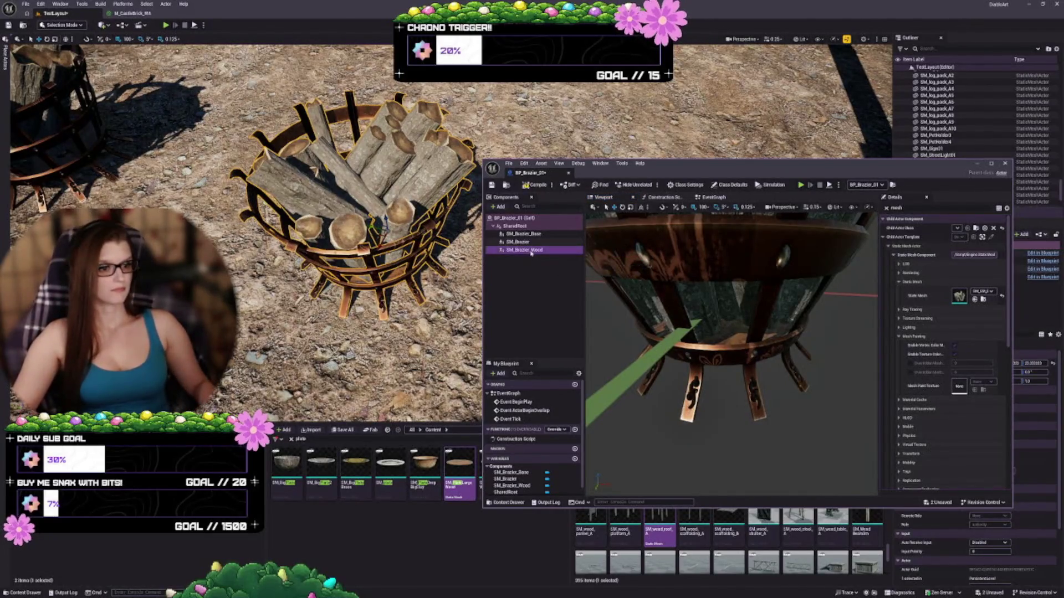
{"action": "left_click", "coordinate": [526, 251]}
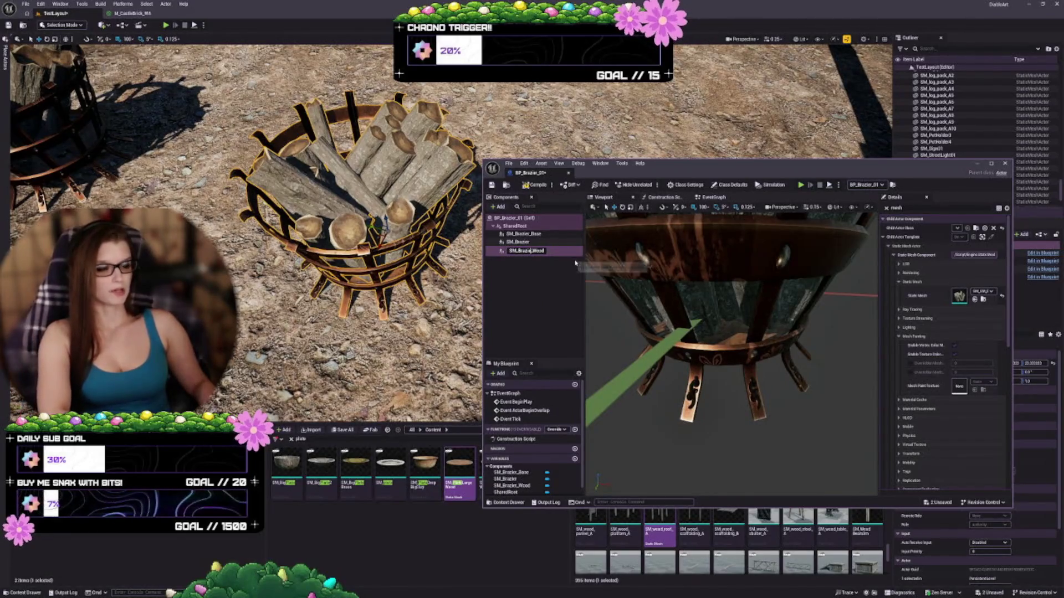
{"action": "type", "text": "SM_Wood"}
{"action": "key", "text": "Return"}
Shorten SM_Brazier_Base to SM_Base and frame its legs in the preview.
{"action": "left_click", "coordinate": [524, 234]}
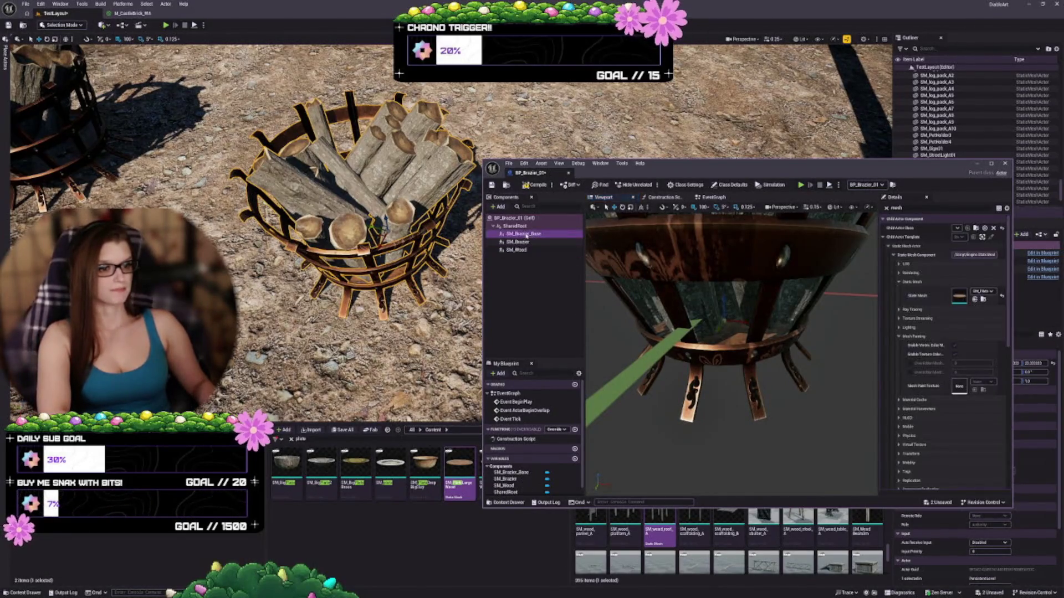
{"action": "left_click", "coordinate": [527, 235]}
{"action": "key", "text": "BackSpace"}
{"action": "key", "text": "BackSpace"}
{"action": "key", "text": "BackSpace"}
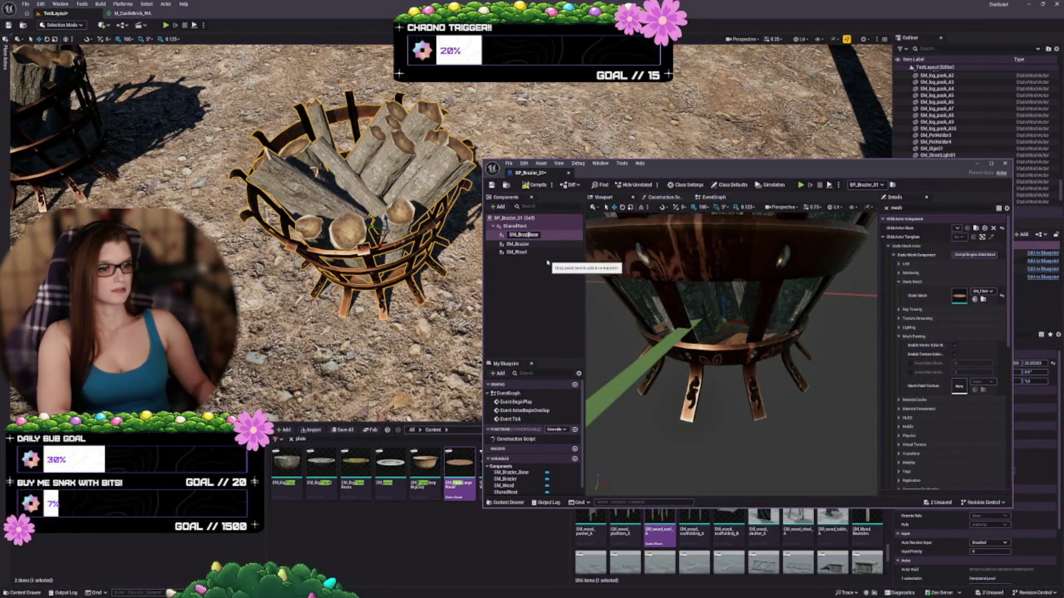
{"action": "key", "text": "BackSpace"}
{"action": "key", "text": "BackSpace"}
{"action": "key", "text": "Return"}
{"action": "key", "text": "Down"}
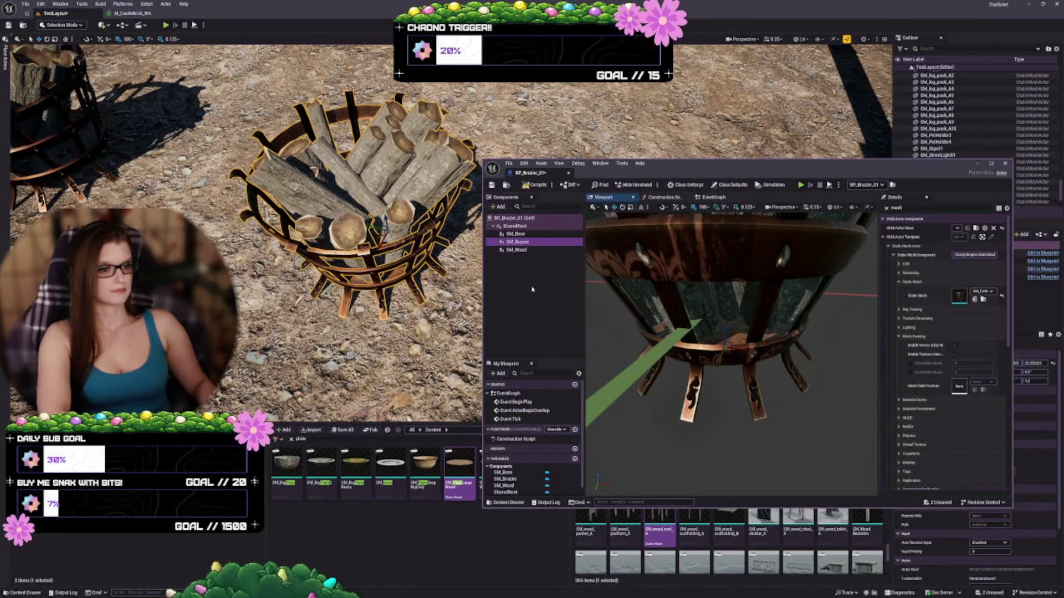
{"action": "key", "text": "Up"}
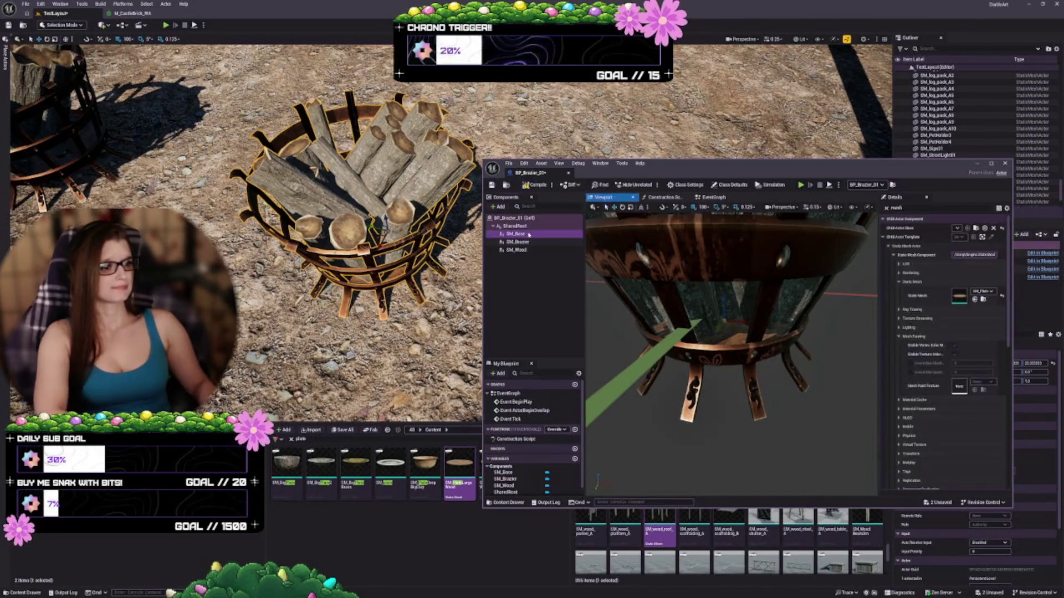
{"action": "key", "text": "f"}
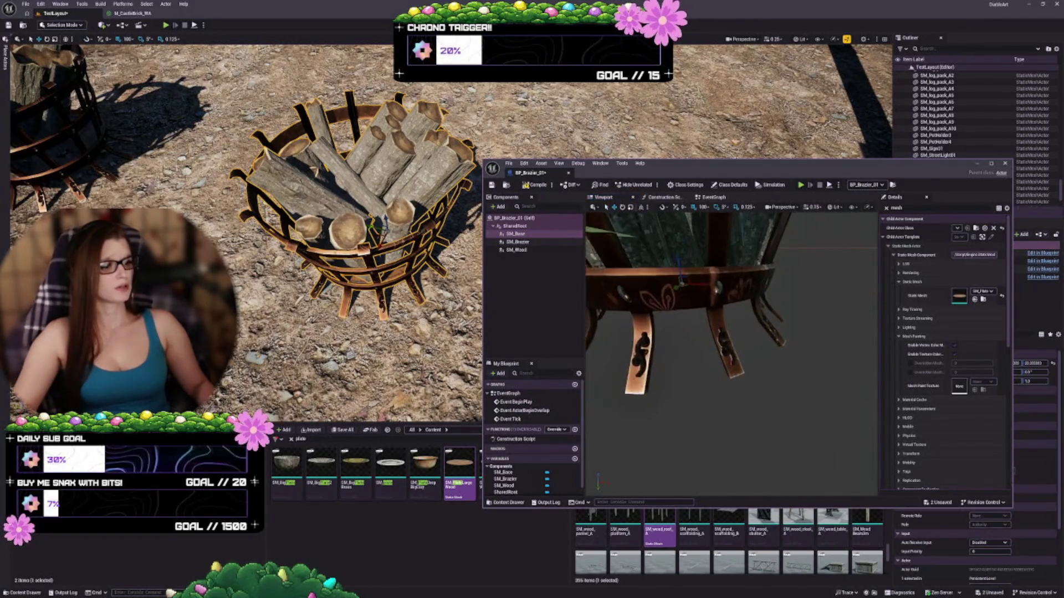
Frame SM_Brazier in the preview, then clear the SharedRoot name for renaming.
{"action": "left_click", "coordinate": [523, 241]}
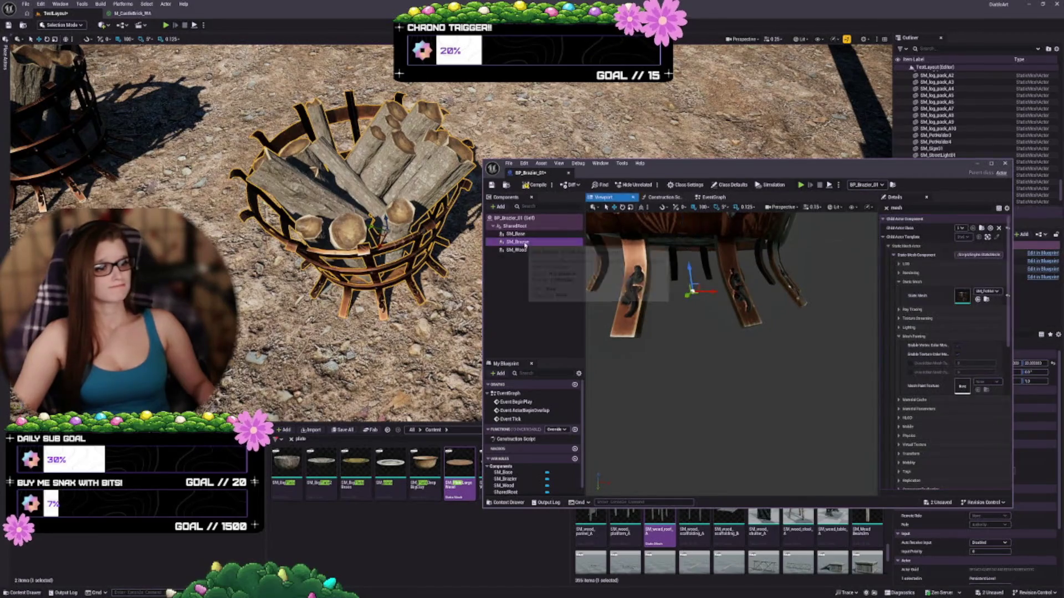
{"action": "key", "text": "f"}
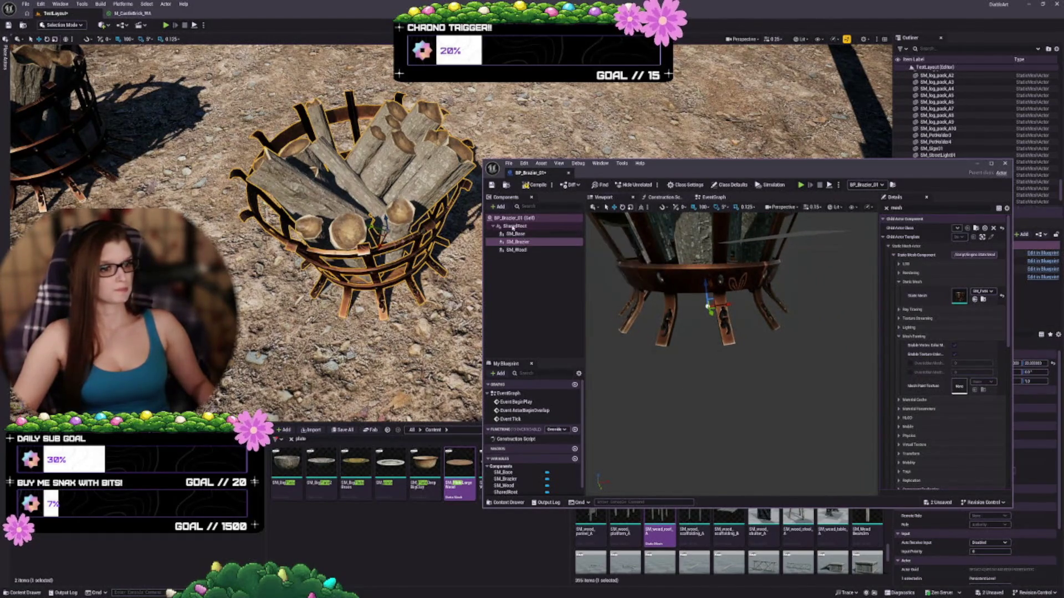
{"action": "left_click", "coordinate": [512, 227]}
{"action": "key", "text": "F2"}
{"action": "key", "text": "BackSpace"}
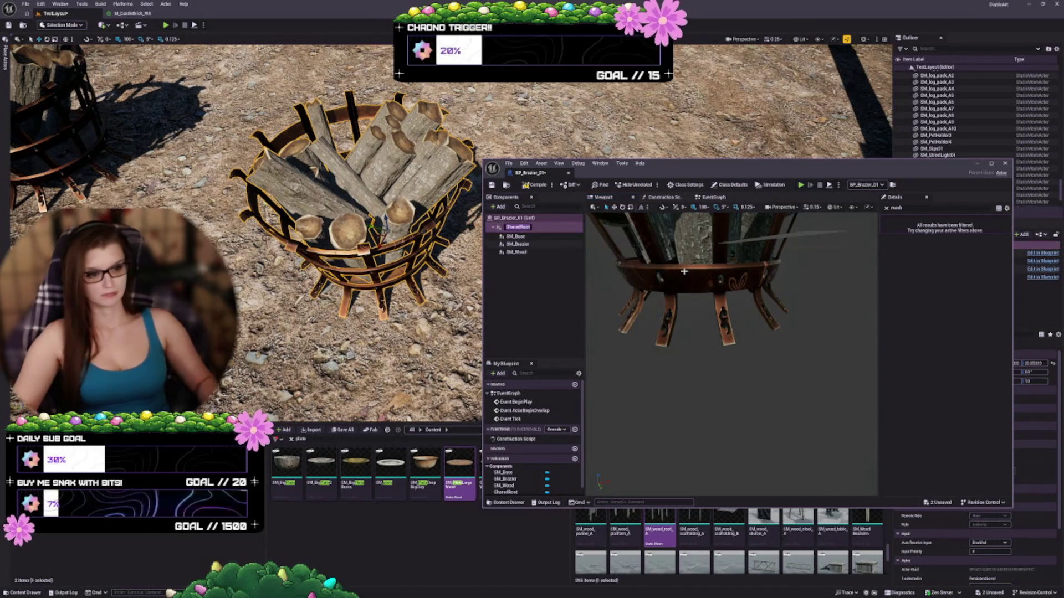
Name the root component Root, then compile and save BP_Brazier_01.
{"action": "type", "text": "Root"}
{"action": "key", "text": "Return"}
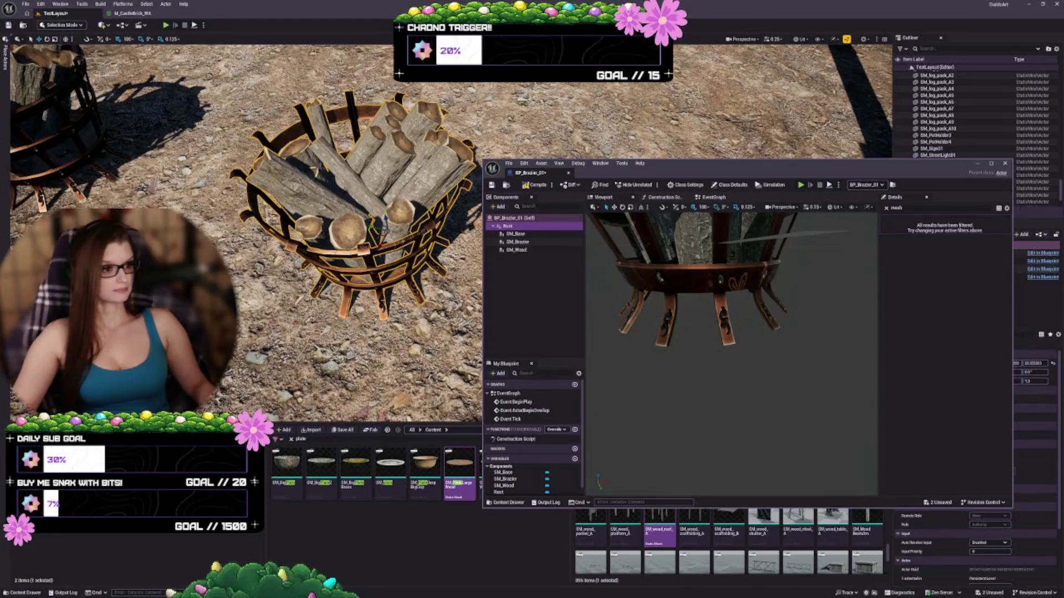
{"action": "mouse_move", "coordinate": [732, 354]}
{"action": "left_mouse_down"}
{"action": "mouse_move", "coordinate": [776, 310]}
{"action": "mouse_move", "coordinate": [690, 374]}
{"action": "left_mouse_up"}
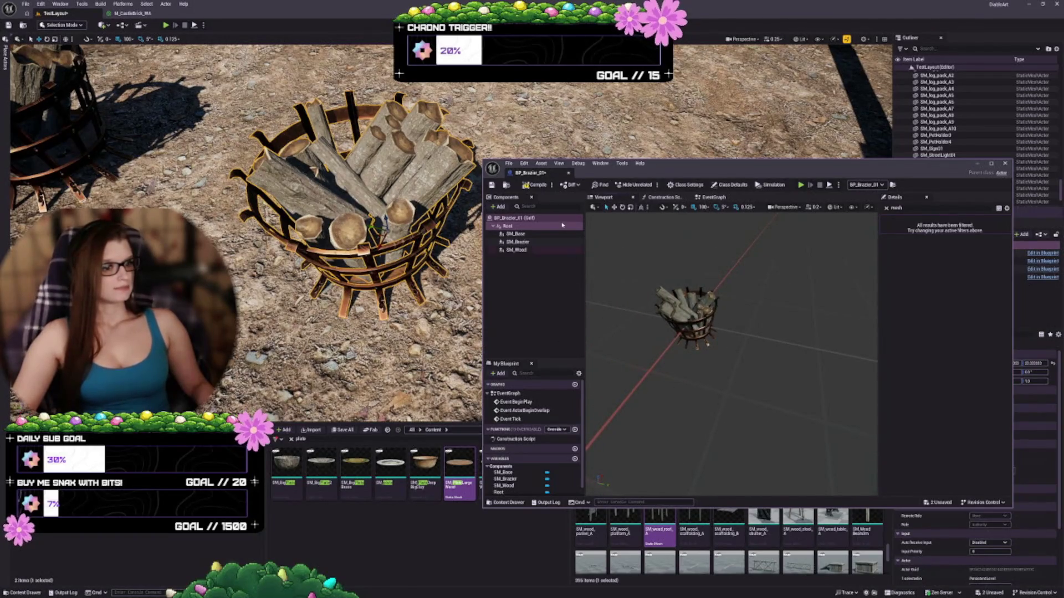
{"action": "left_click", "coordinate": [534, 188]}
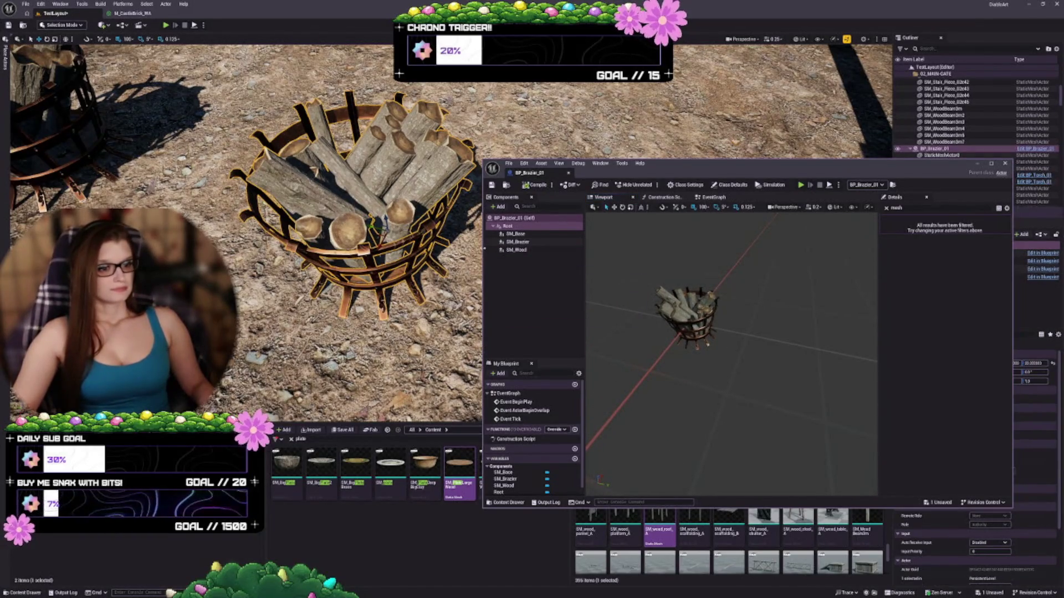
{"action": "mouse_move", "coordinate": [483, 248]}
{"action": "left_mouse_down"}
{"action": "mouse_move", "coordinate": [566, 261]}
{"action": "mouse_move", "coordinate": [578, 274]}
{"action": "left_mouse_up"}
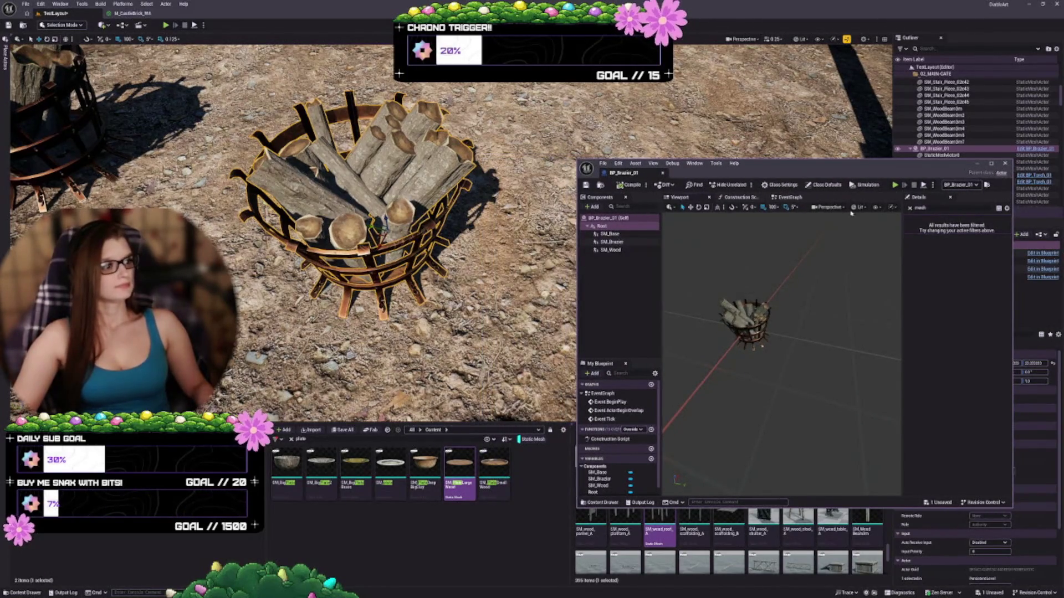
Filter Details by 'physics' and inspect SM_Base and the Blueprint's own defaults.
{"action": "left_click", "coordinate": [909, 208]}
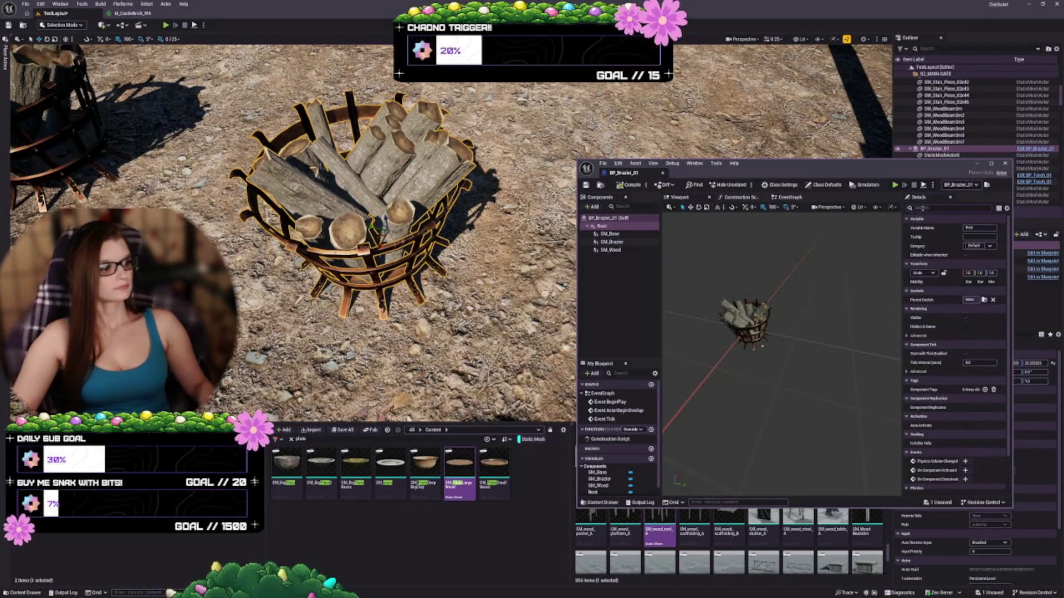
{"action": "type", "text": "phyi"}
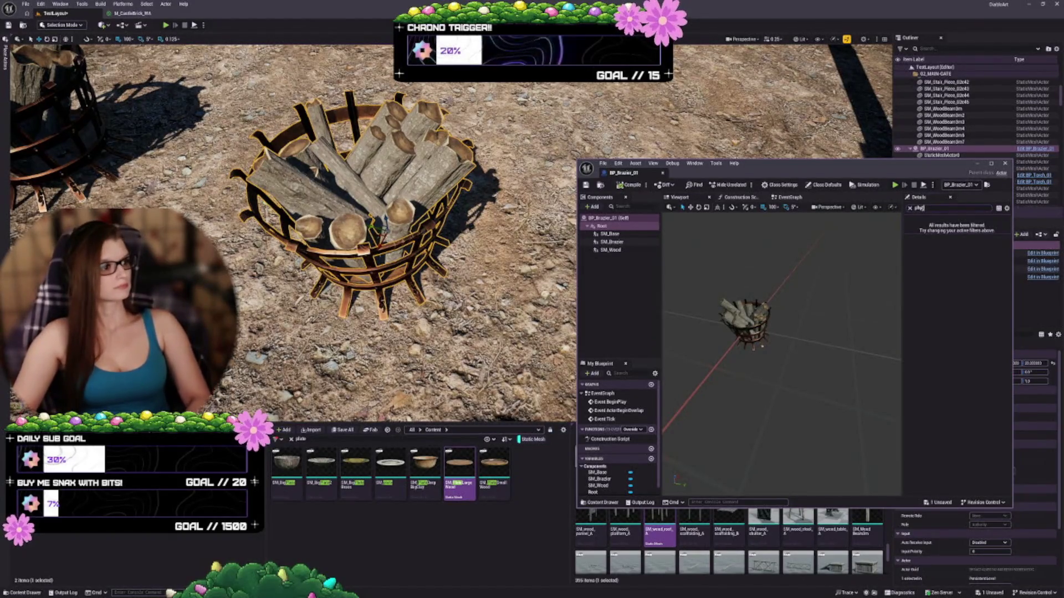
{"action": "key", "text": "BackSpace"}
{"action": "type", "text": "sics"}
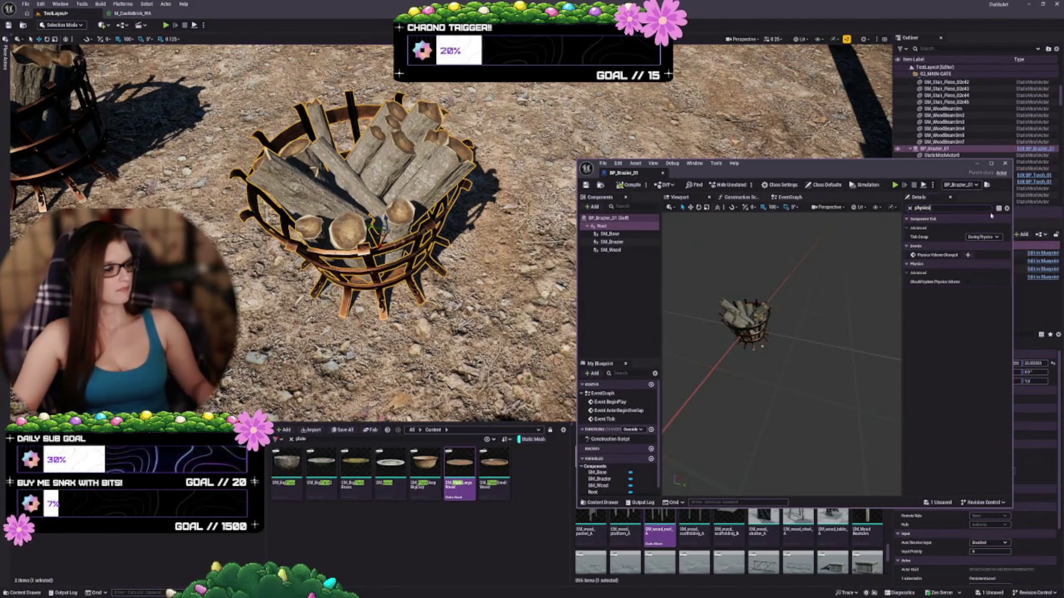
{"action": "left_click", "coordinate": [620, 233]}
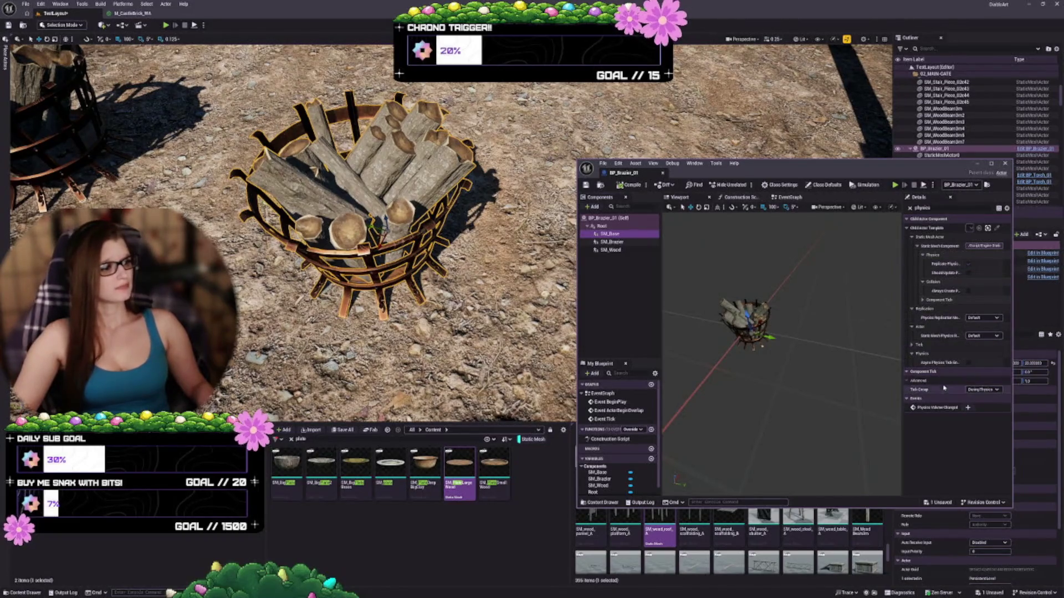
{"action": "left_click", "coordinate": [608, 217]}
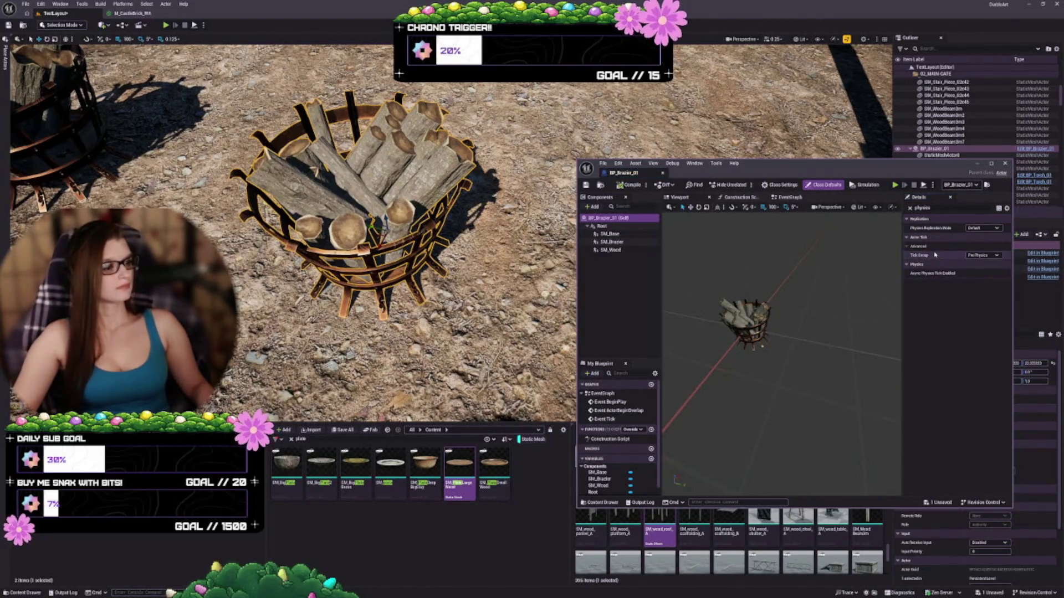
Clear the filter and untick Can be Damaged in the Actor class defaults.
{"action": "left_click", "coordinate": [910, 209]}
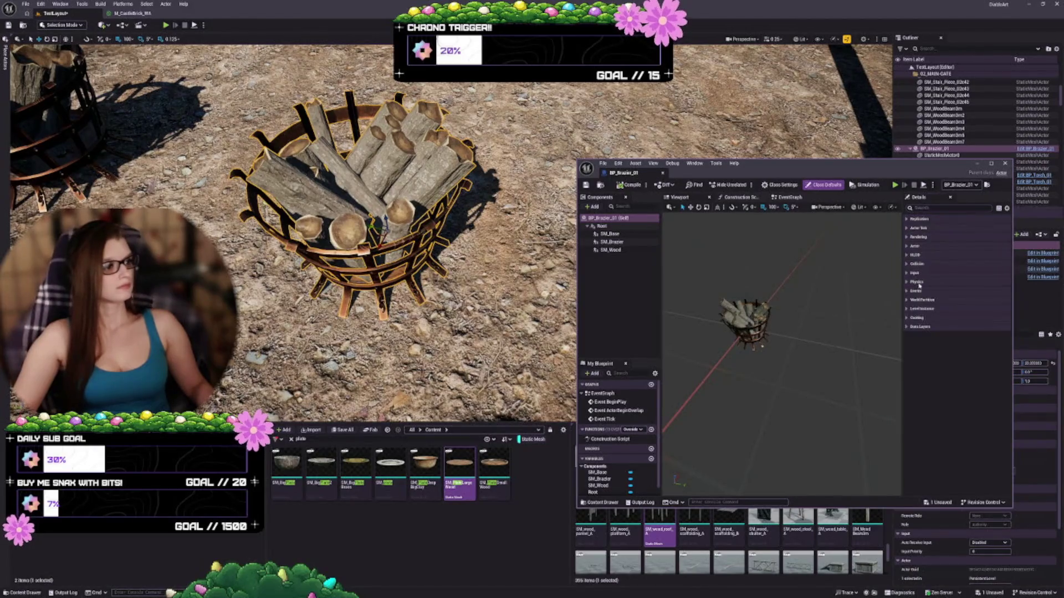
{"action": "left_click", "coordinate": [624, 273]}
{"action": "left_click", "coordinate": [605, 219]}
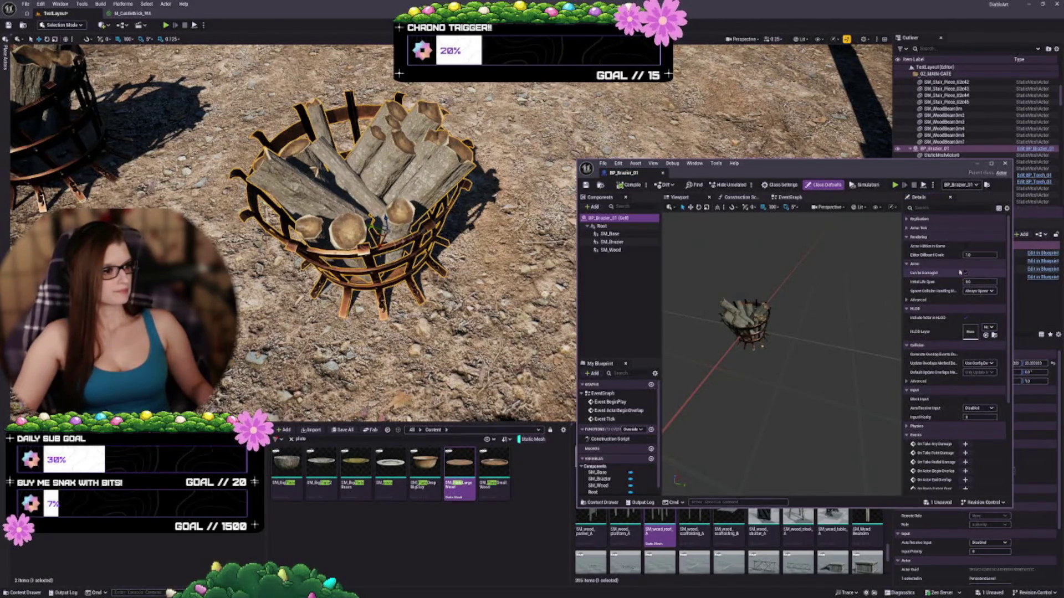
{"action": "left_click", "coordinate": [963, 272]}
{"action": "scroll", "coordinate": [957, 244], "scroll_direction": "down", "scroll_amount": 3}
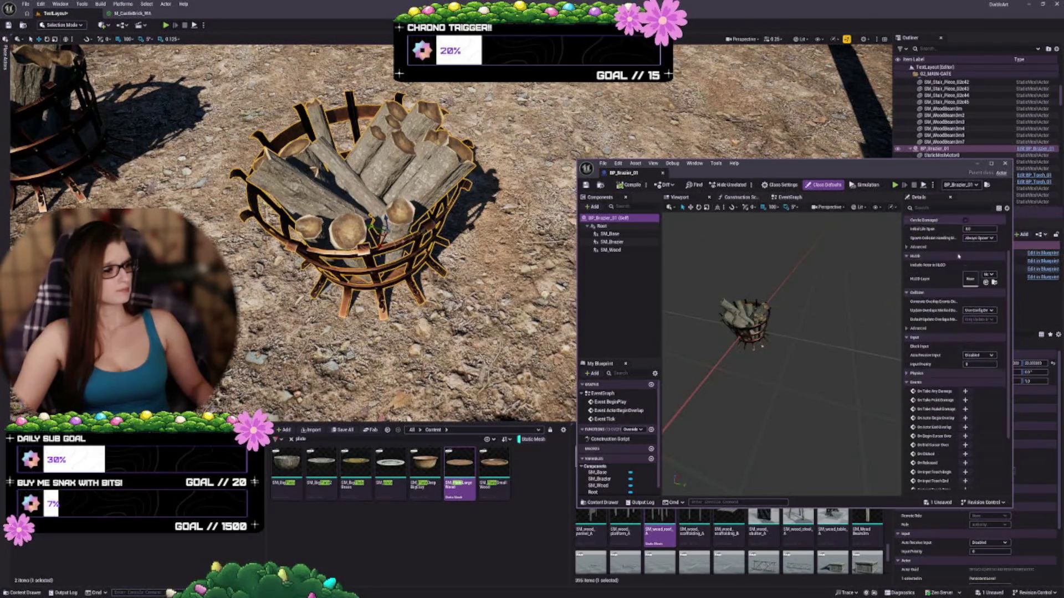
{"action": "scroll", "coordinate": [925, 382], "scroll_direction": "down", "scroll_amount": 4}
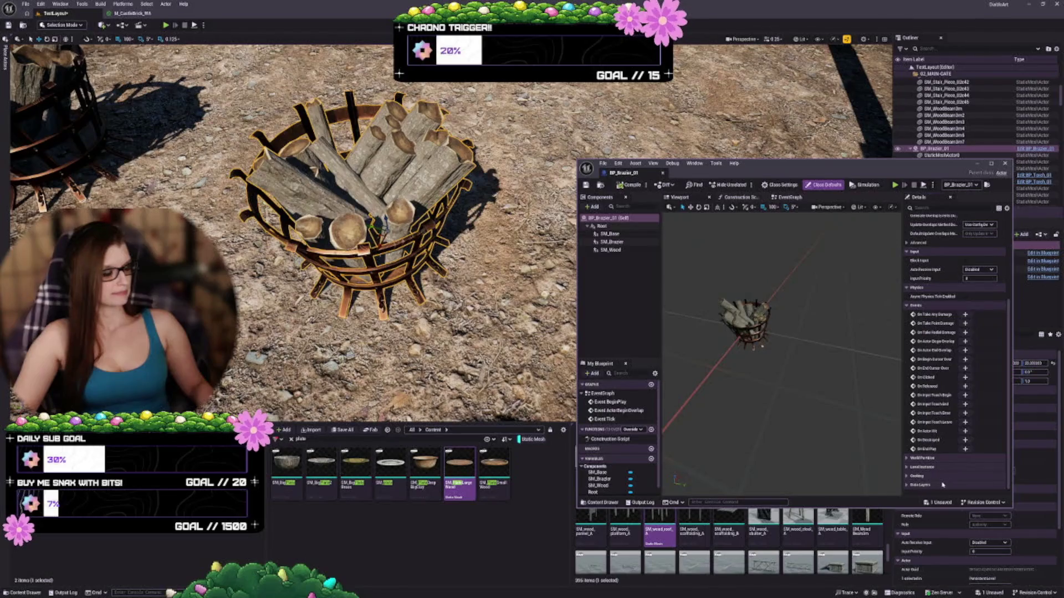
{"action": "scroll", "coordinate": [942, 485], "scroll_direction": "up", "scroll_amount": 7}
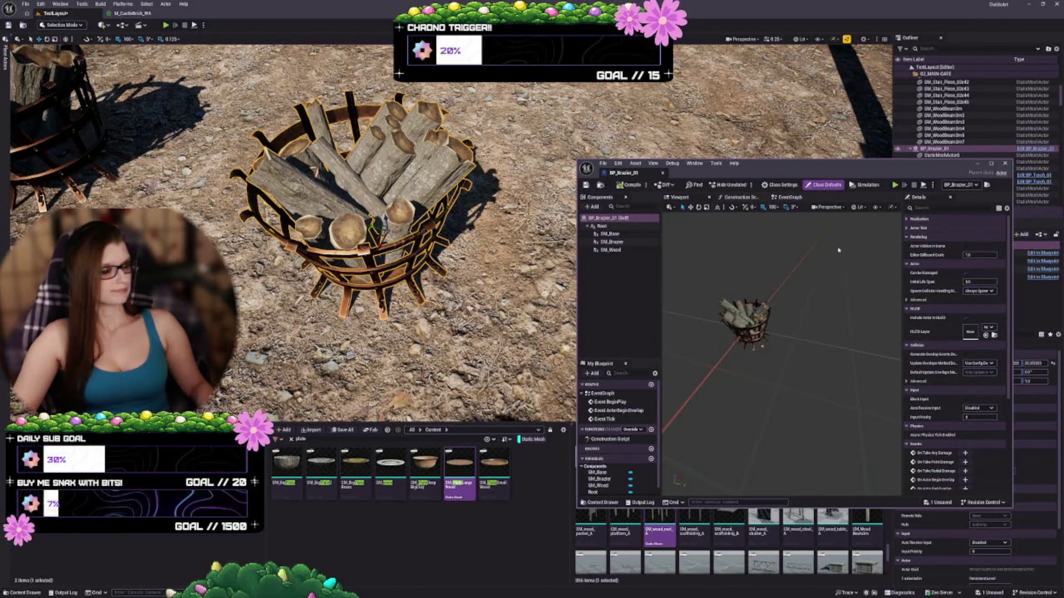
{"action": "mouse_move", "coordinate": [742, 381]}
{"action": "left_mouse_down"}
{"action": "mouse_move", "coordinate": [773, 349]}
{"action": "mouse_move", "coordinate": [772, 361]}
{"action": "mouse_move", "coordinate": [772, 336]}
{"action": "mouse_move", "coordinate": [761, 383]}
{"action": "left_mouse_up"}
Reset SM_Base's Location to 0, 0, 0 in its Details panel.
{"action": "left_click", "coordinate": [744, 383]}
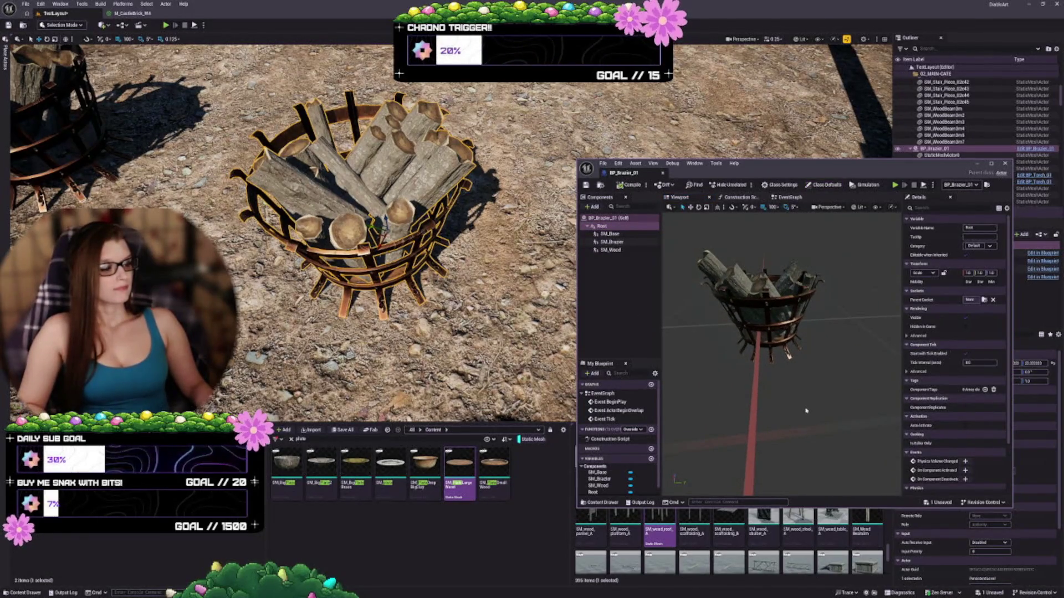
{"action": "left_click", "coordinate": [610, 234]}
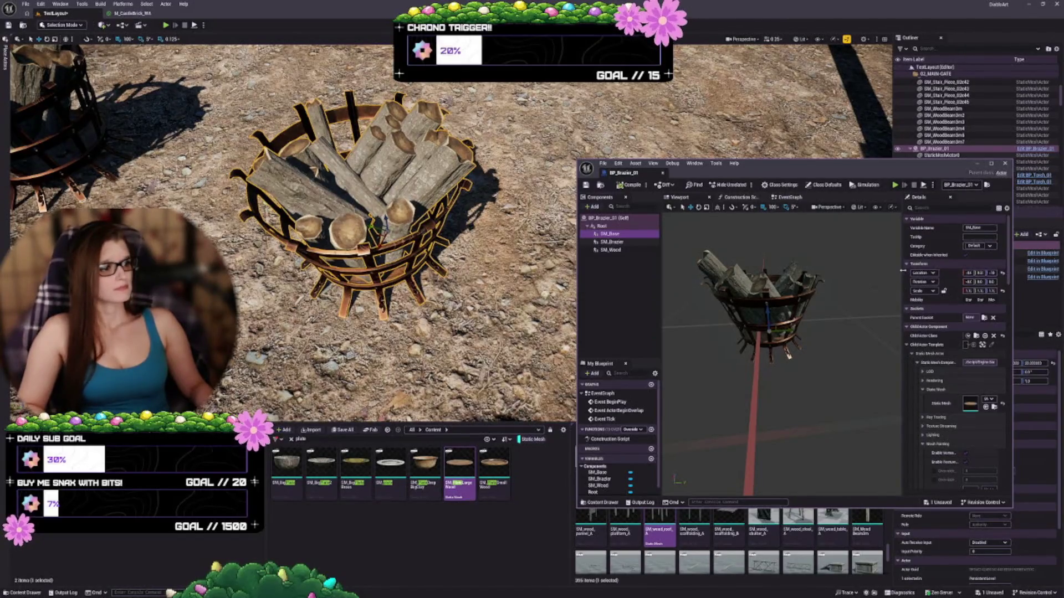
{"action": "left_click_drag", "start_coordinate": [903, 271], "coordinate": [886, 274]}
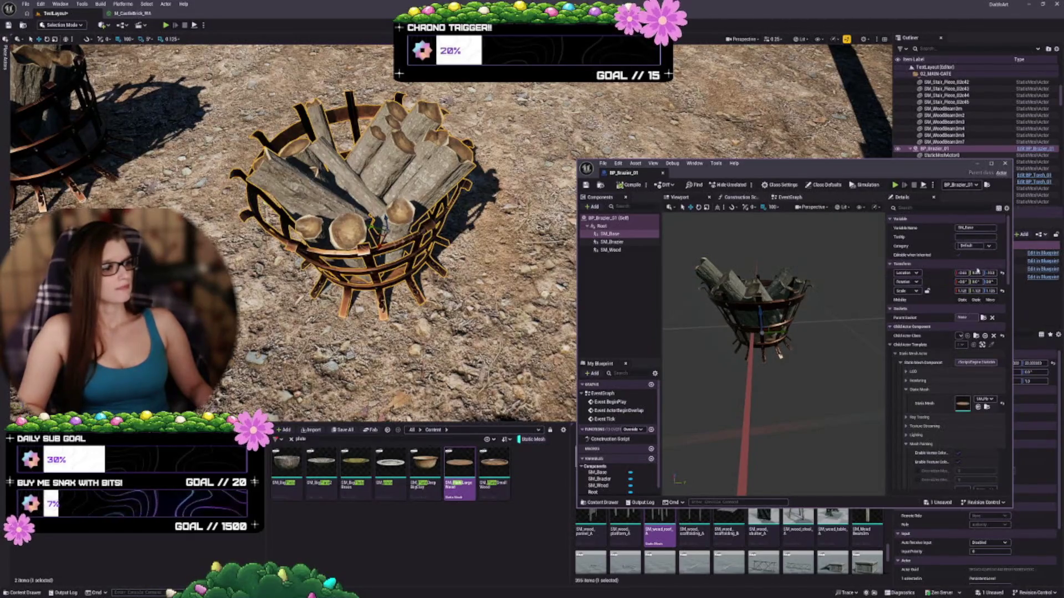
{"action": "left_click", "coordinate": [1003, 273]}
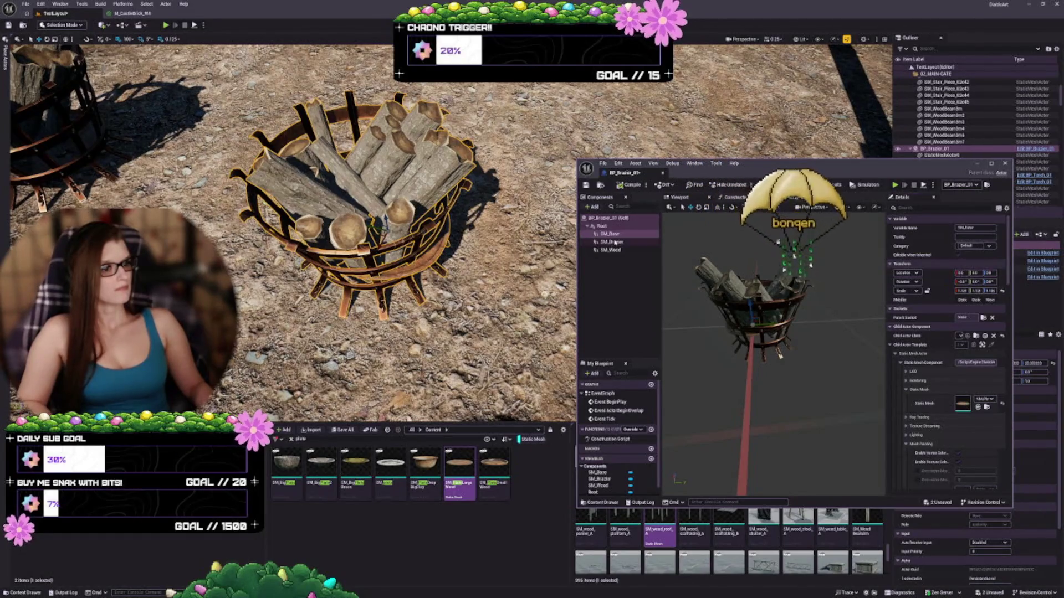
{"action": "key", "text": "ctrl+z"}
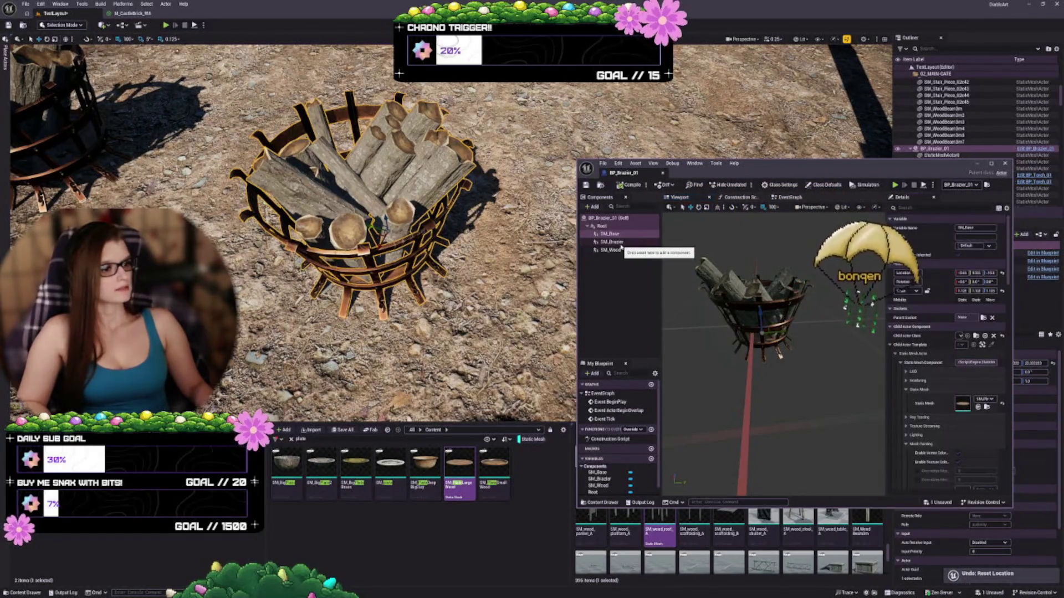
{"action": "scroll", "coordinate": [773, 333], "scroll_direction": "up", "scroll_amount": 5}
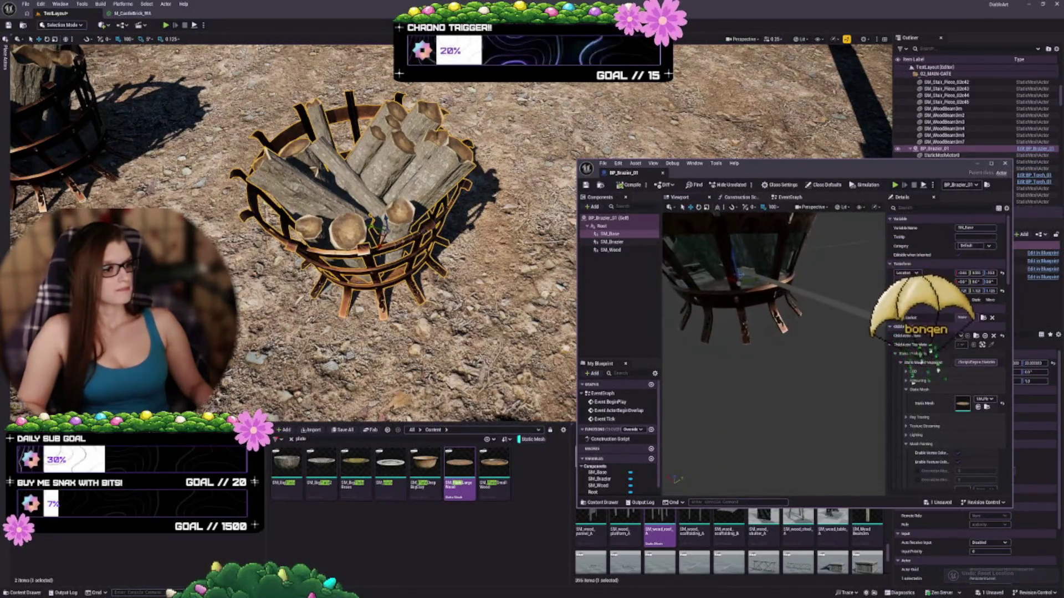
{"action": "scroll", "coordinate": [773, 333], "scroll_direction": "down", "scroll_amount": 5}
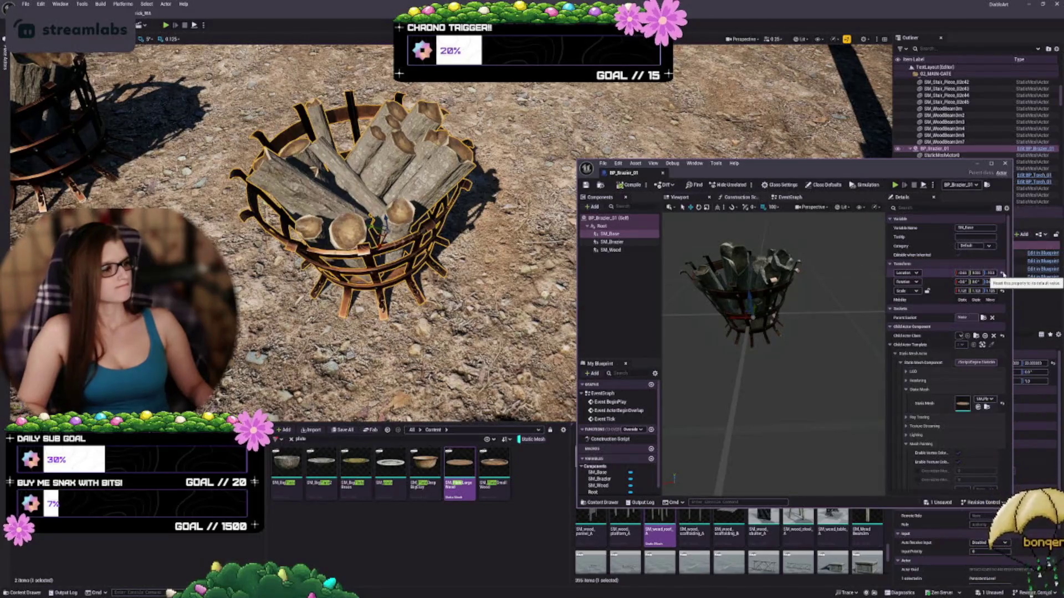
{"action": "left_click", "coordinate": [1003, 274]}
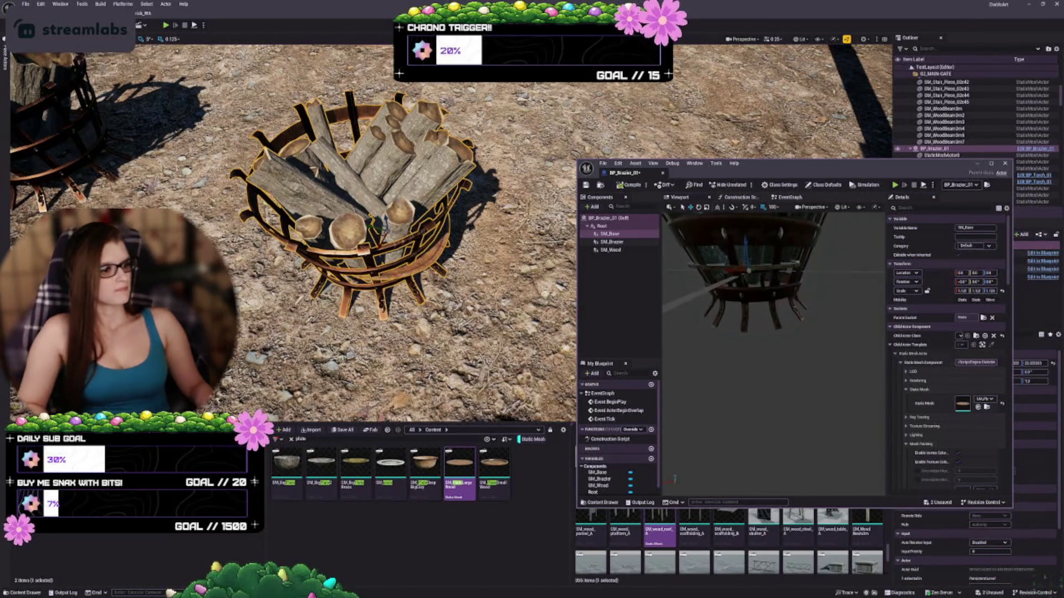
{"action": "left_click", "coordinate": [614, 242]}
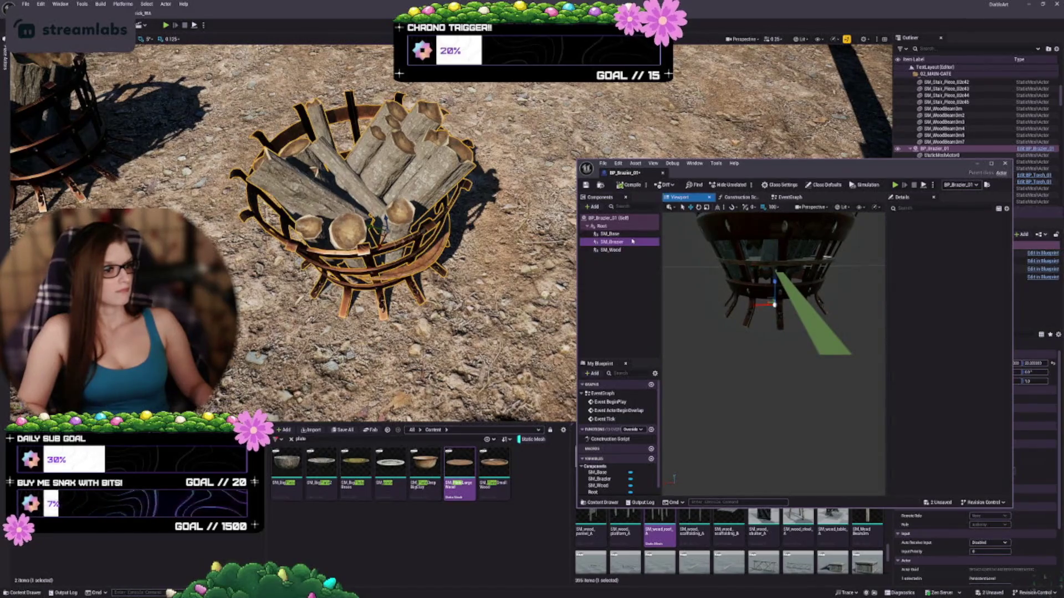
{"action": "left_click", "coordinate": [1002, 273]}
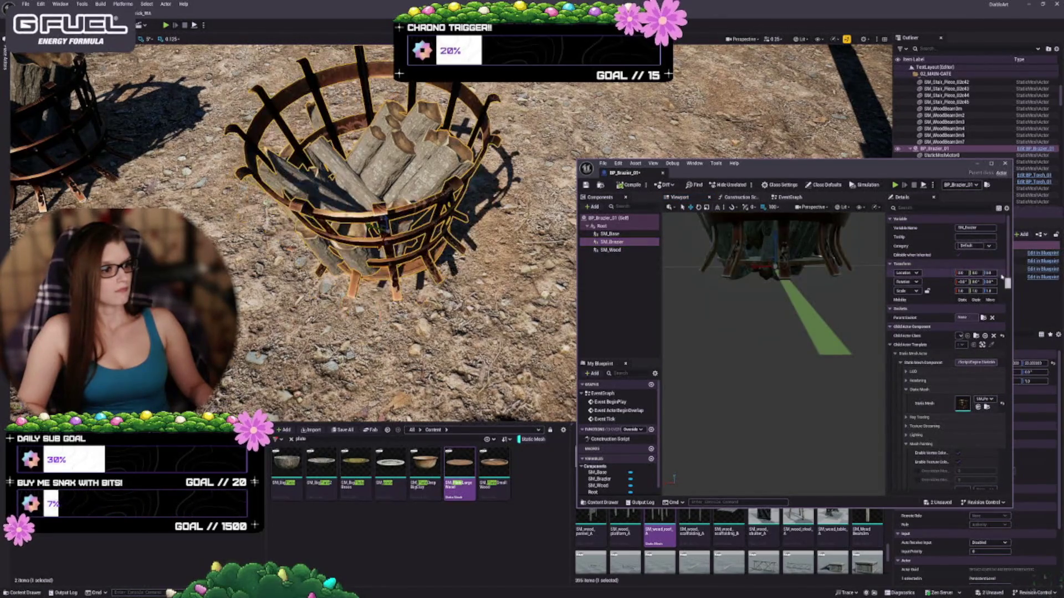
{"action": "left_click_drag", "start_coordinate": [718, 312], "coordinate": [746, 308]}
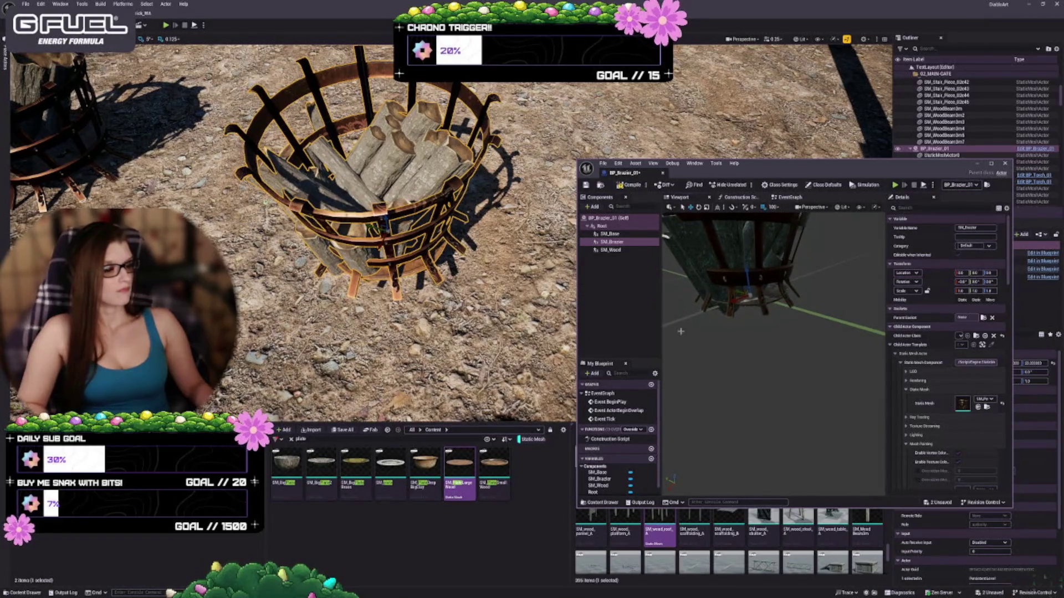
{"action": "key", "text": "ctrl+z"}
{"action": "key", "text": "ctrl+z"}
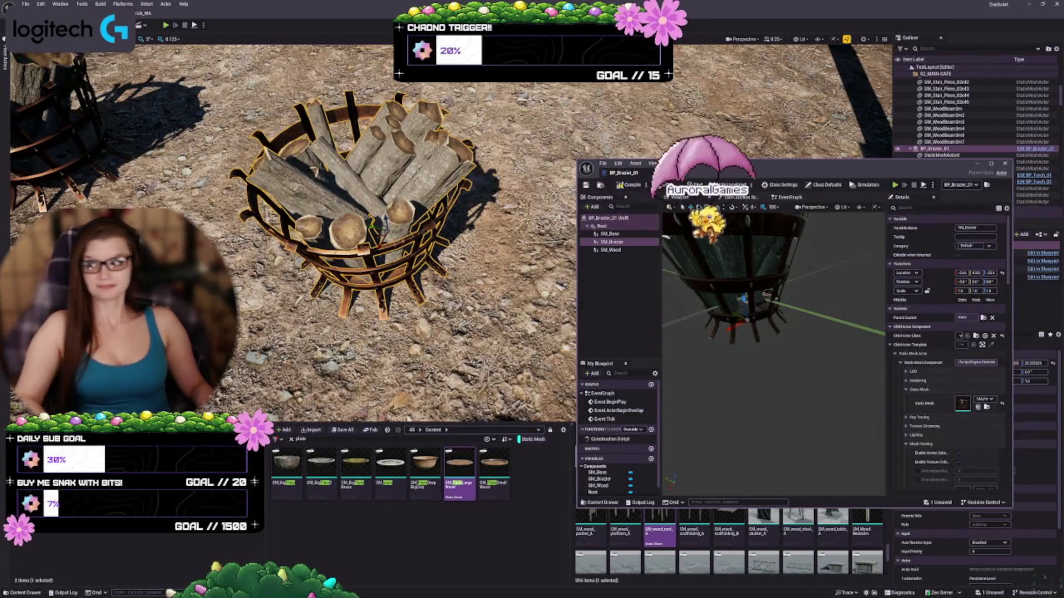
{"action": "mouse_move", "coordinate": [776, 333]}
{"action": "left_mouse_down"}
{"action": "mouse_move", "coordinate": [787, 310]}
{"action": "mouse_move", "coordinate": [798, 332]}
{"action": "mouse_move", "coordinate": [787, 354]}
{"action": "mouse_move", "coordinate": [775, 344]}
{"action": "mouse_move", "coordinate": [797, 288]}
{"action": "left_mouse_up"}
{"action": "left_click", "coordinate": [609, 235]}
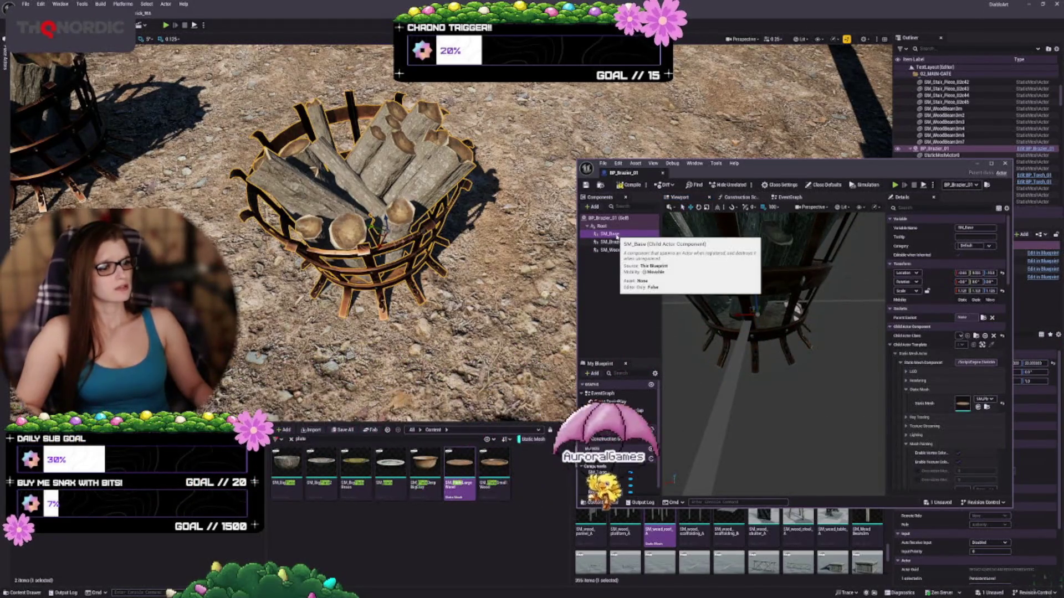
Parent SM_Base under SM_Brazier, reset SM_Brazier's location to the origin, and save.
{"action": "mouse_move", "coordinate": [614, 236]}
{"action": "left_mouse_down"}
{"action": "mouse_move", "coordinate": [610, 249]}
{"action": "mouse_move", "coordinate": [614, 240]}
{"action": "left_mouse_up"}
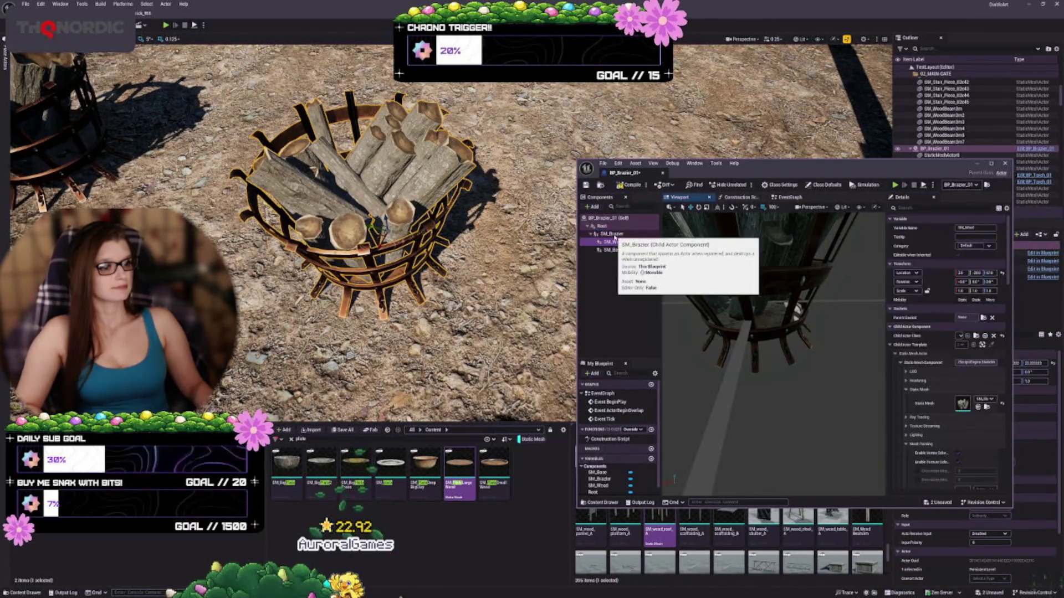
{"action": "key", "text": "f"}
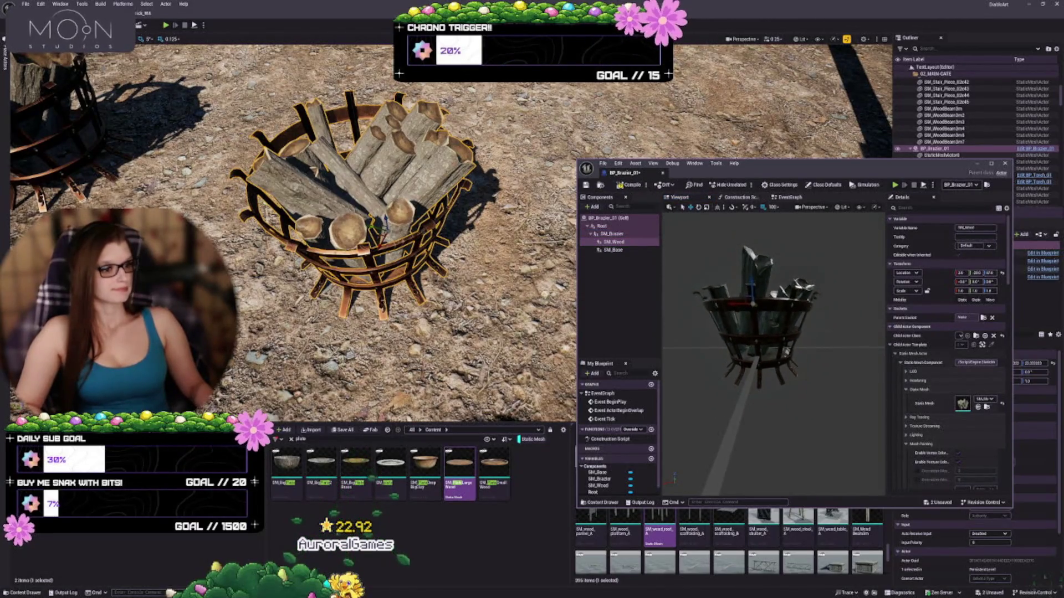
{"action": "left_click", "coordinate": [612, 233]}
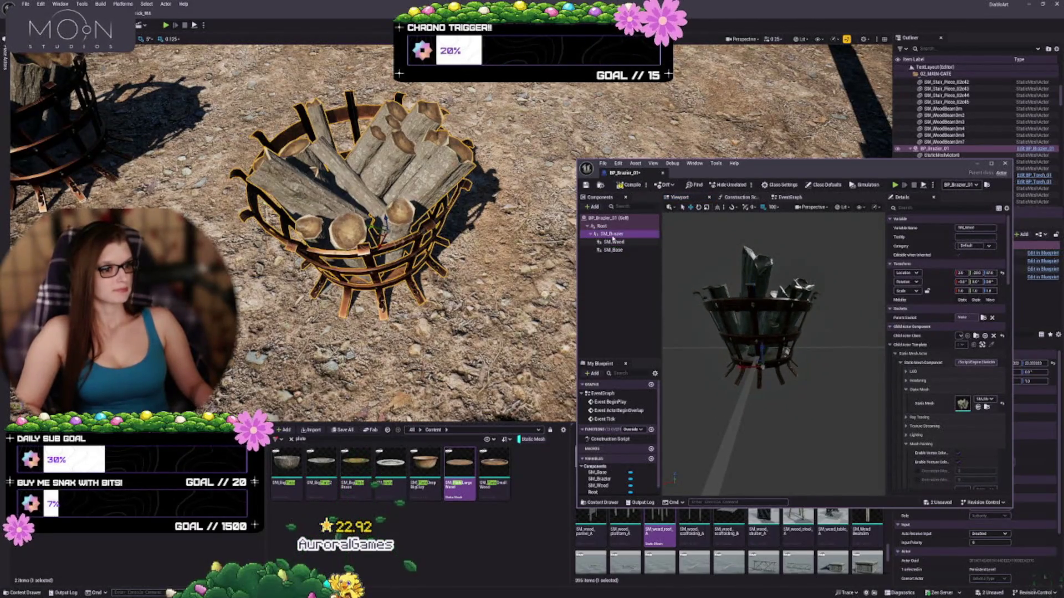
{"action": "left_click", "coordinate": [1003, 275]}
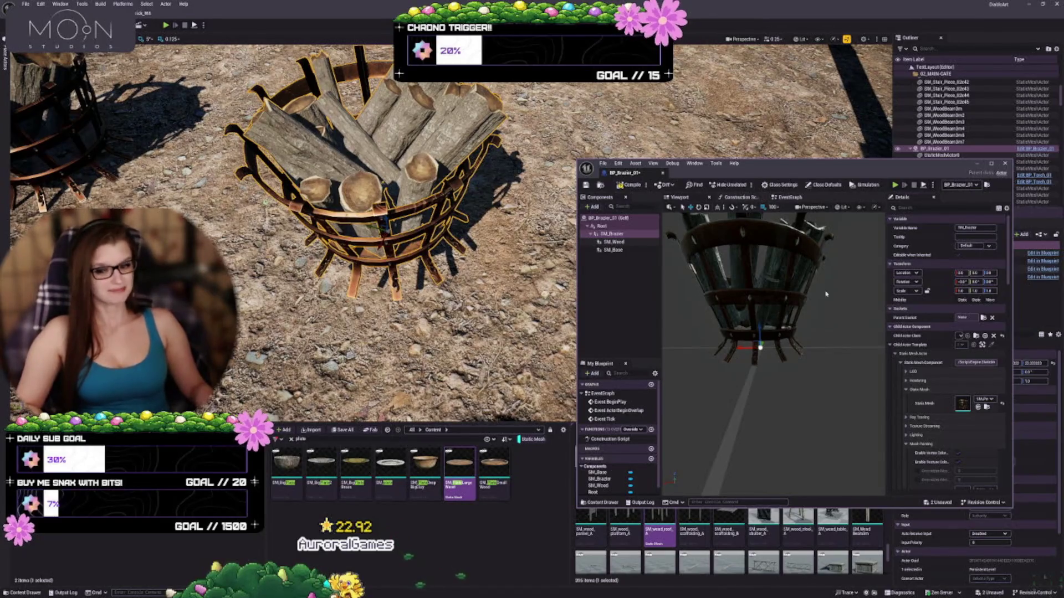
{"action": "mouse_move", "coordinate": [826, 293]}
{"action": "left_mouse_down"}
{"action": "mouse_move", "coordinate": [798, 260]}
{"action": "mouse_move", "coordinate": [759, 285]}
{"action": "mouse_move", "coordinate": [800, 354]}
{"action": "left_mouse_up"}
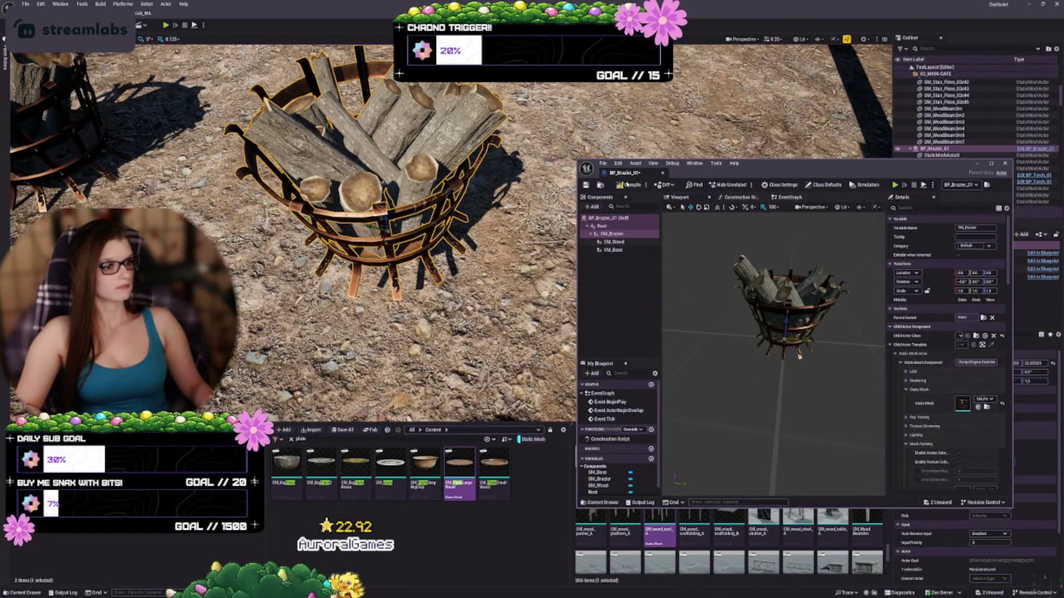
{"action": "key", "text": "ctrl+s"}
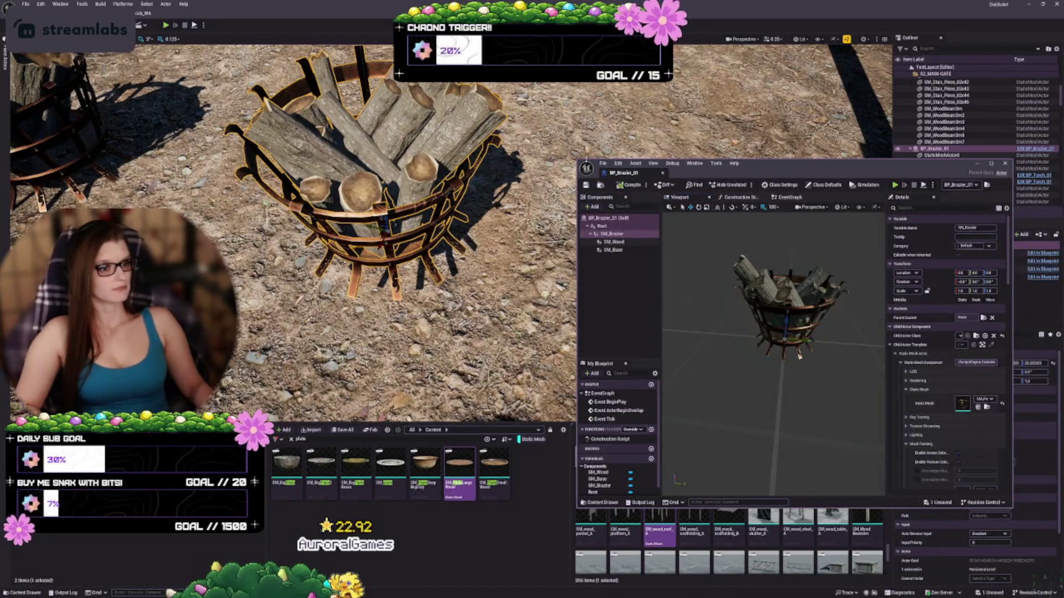
{"action": "left_click_drag", "start_coordinate": [579, 162], "coordinate": [403, 112]}
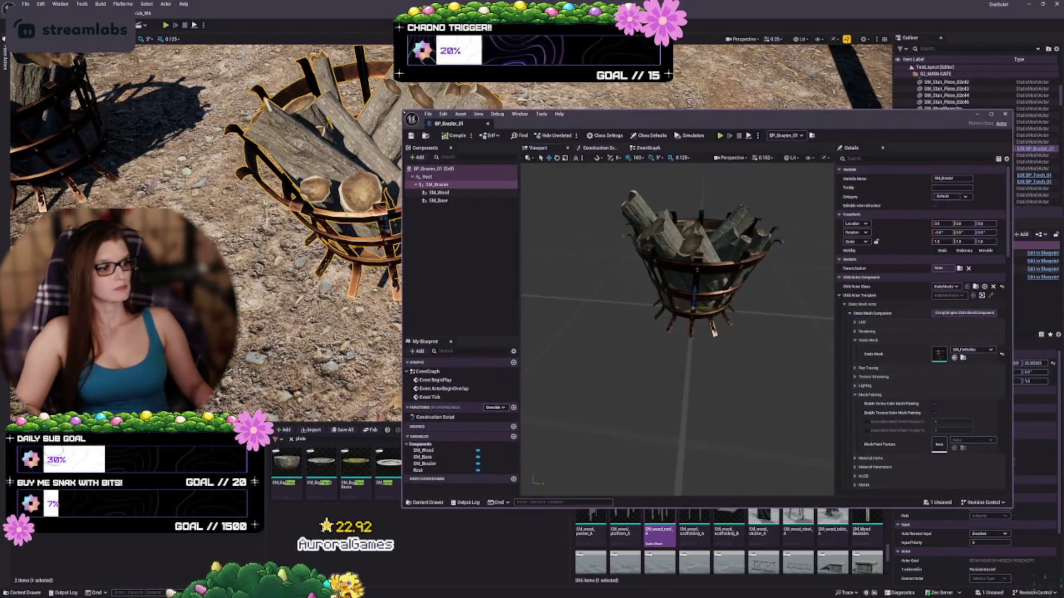
Rename the Root component to Scene and save the Blueprint.
{"action": "left_click", "coordinate": [427, 177]}
{"action": "key", "text": "F2"}
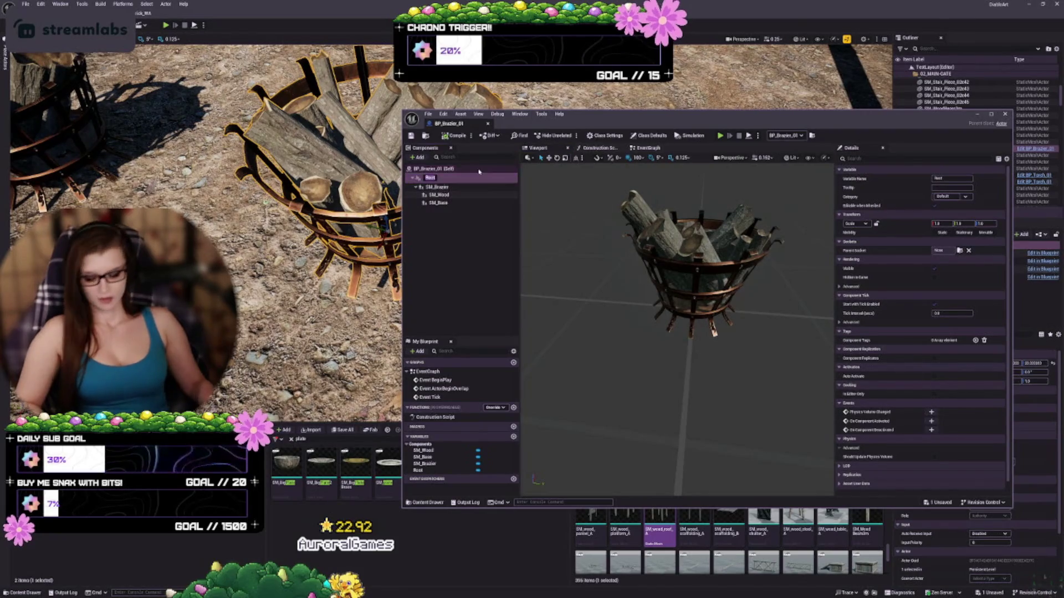
{"action": "type", "text": "Scene"}
{"action": "key", "text": "Return"}
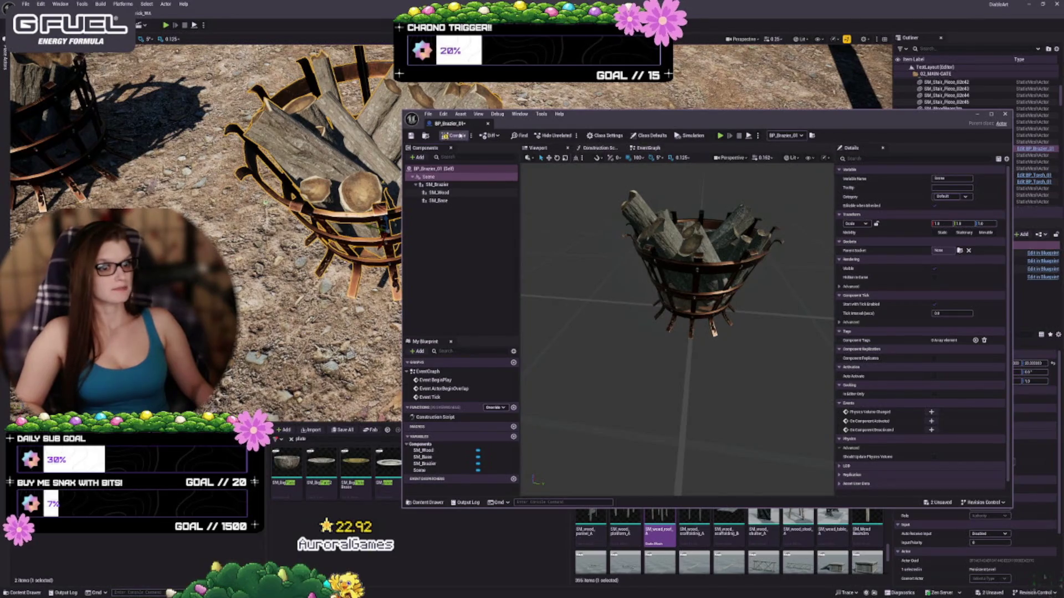
{"action": "key", "text": "ctrl+s"}
{"action": "left_click_drag", "start_coordinate": [665, 332], "coordinate": [704, 302]}
{"action": "mouse_move", "coordinate": [680, 353]}
{"action": "left_mouse_down"}
{"action": "mouse_move", "coordinate": [687, 365]}
{"action": "mouse_move", "coordinate": [707, 349]}
{"action": "left_mouse_up"}
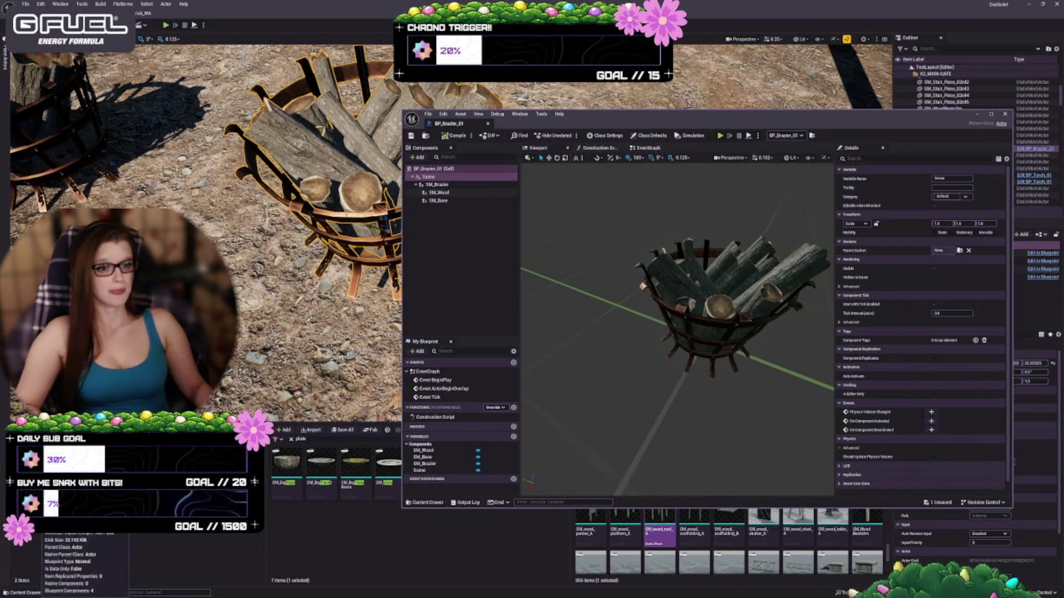
Make SM_Brazier the root component and delete the Scene component.
{"action": "left_click", "coordinate": [446, 185]}
{"action": "mouse_move", "coordinate": [676, 333]}
{"action": "left_mouse_down"}
{"action": "mouse_move", "coordinate": [693, 343]}
{"action": "mouse_move", "coordinate": [693, 310]}
{"action": "mouse_move", "coordinate": [682, 366]}
{"action": "mouse_move", "coordinate": [676, 349]}
{"action": "left_mouse_up"}
{"action": "left_click_drag", "start_coordinate": [435, 184], "coordinate": [430, 177]}
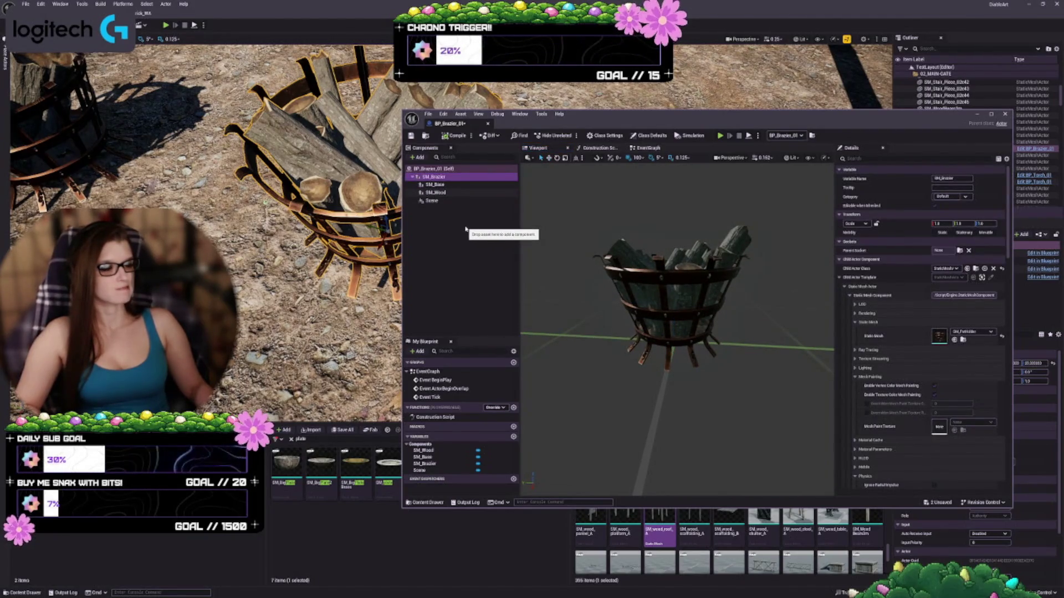
{"action": "left_click", "coordinate": [431, 200]}
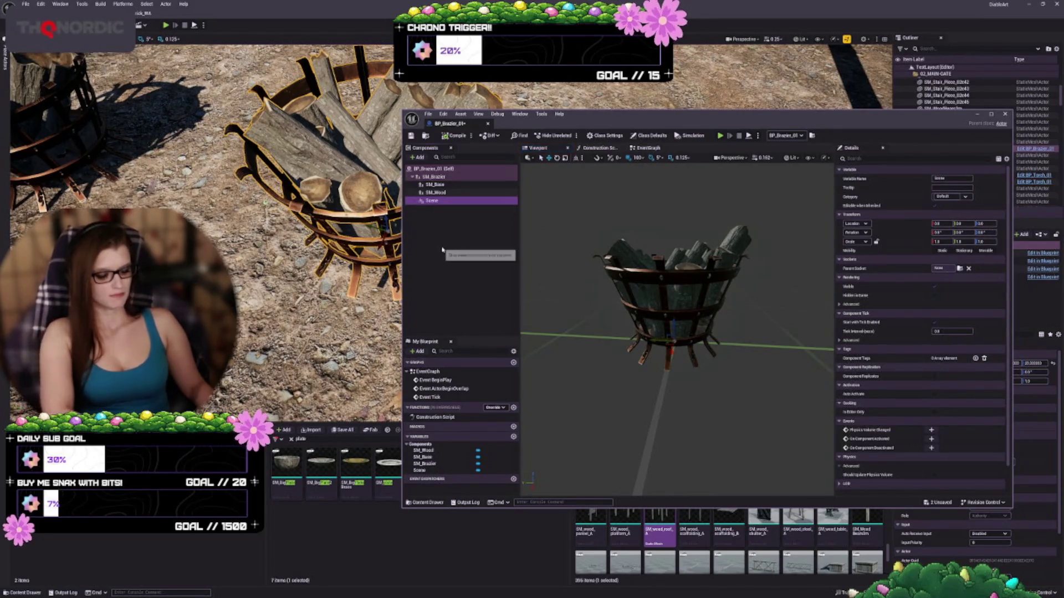
{"action": "key", "text": "Delete"}
{"action": "left_click", "coordinate": [441, 177]}
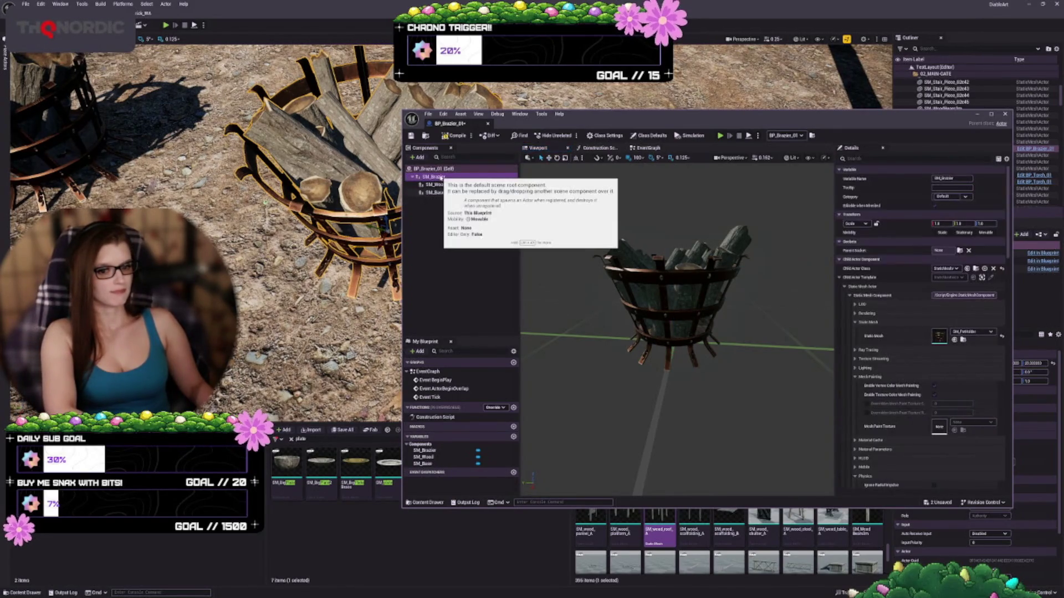
Compile BP_Brazier_01, orbit the preview down onto the brazier, and switch to BP_Torch_01.
{"action": "left_click", "coordinate": [453, 137]}
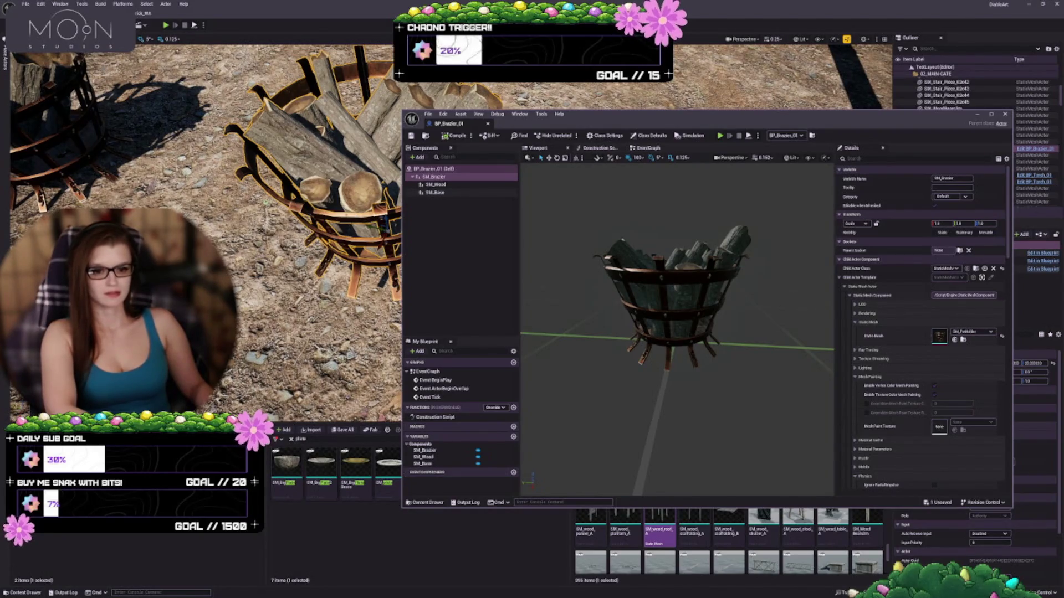
{"action": "left_click", "coordinate": [260, 438]}
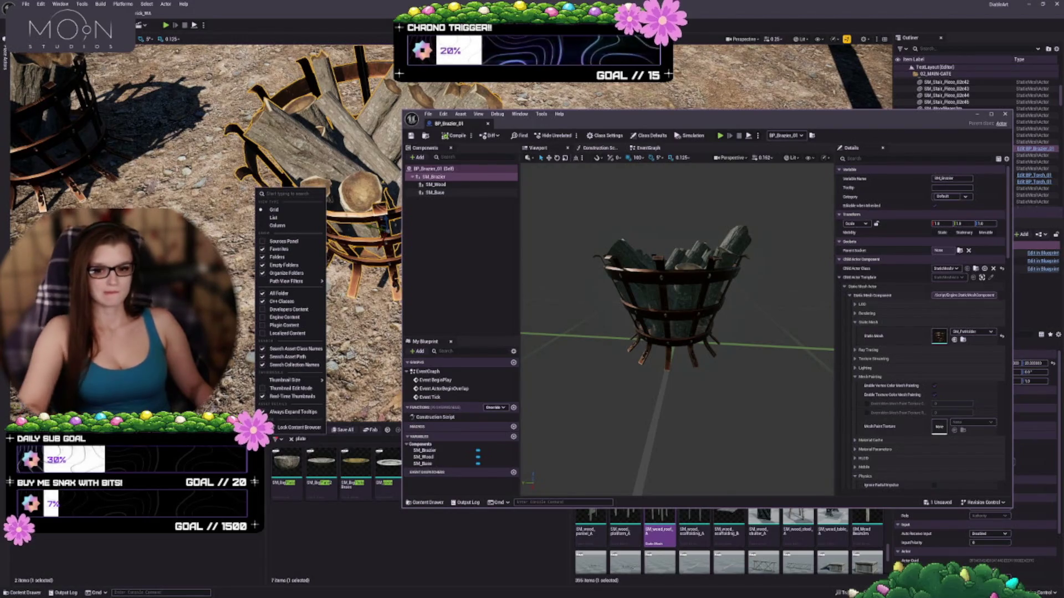
{"action": "left_click_drag", "start_coordinate": [676, 333], "coordinate": [631, 333]}
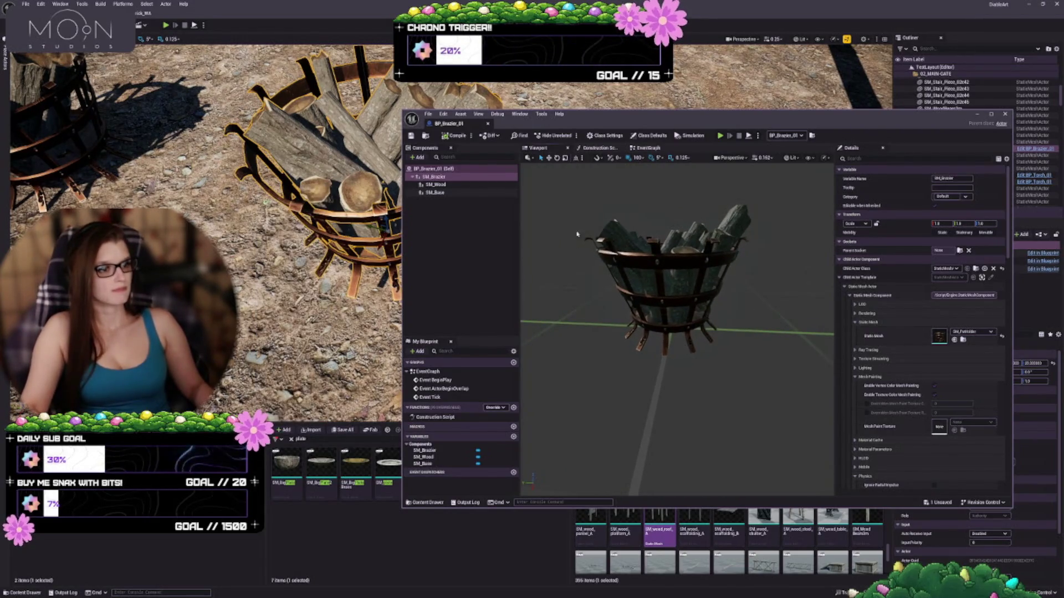
{"action": "mouse_move", "coordinate": [589, 287]}
{"action": "left_mouse_down"}
{"action": "mouse_move", "coordinate": [670, 339]}
{"action": "mouse_move", "coordinate": [654, 286]}
{"action": "mouse_move", "coordinate": [651, 321]}
{"action": "left_mouse_up"}
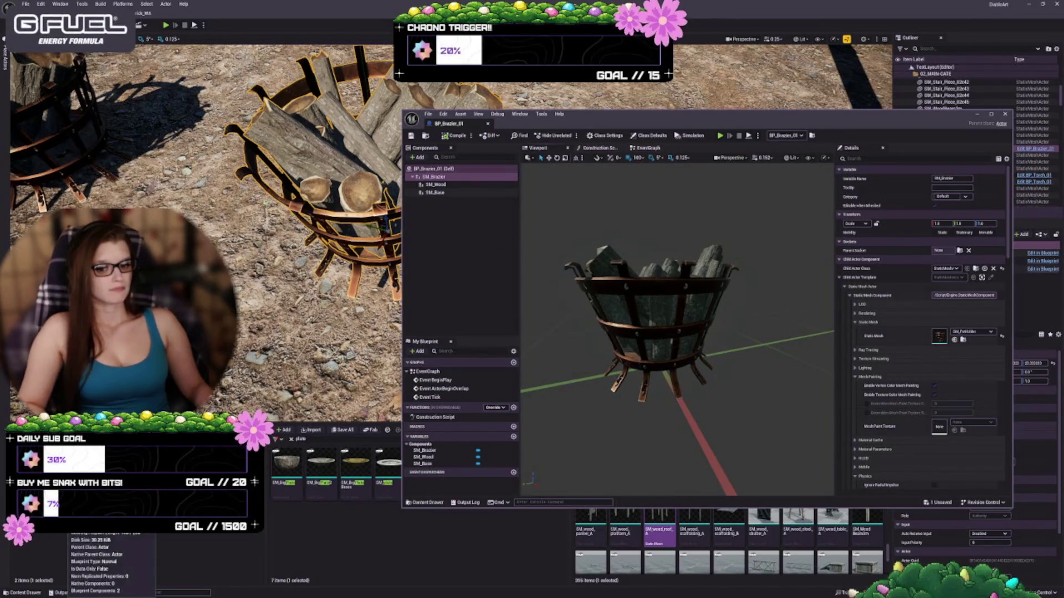
{"action": "key", "text": "alt+Tab"}
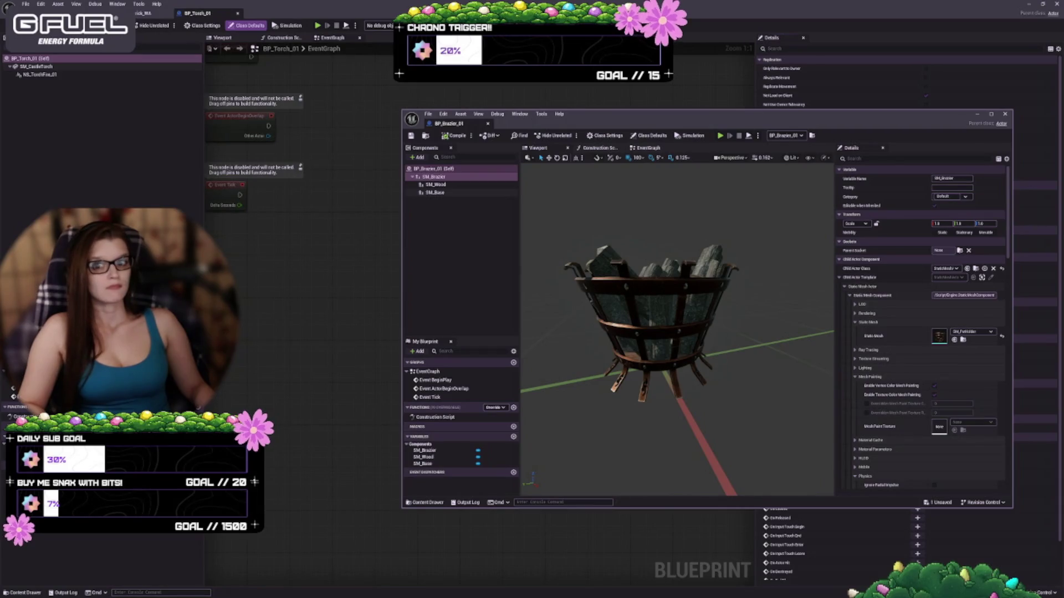
Preview the torch in BP_Torch_01's Viewport, then close that editor and return to the level.
{"action": "left_click", "coordinate": [214, 38]}
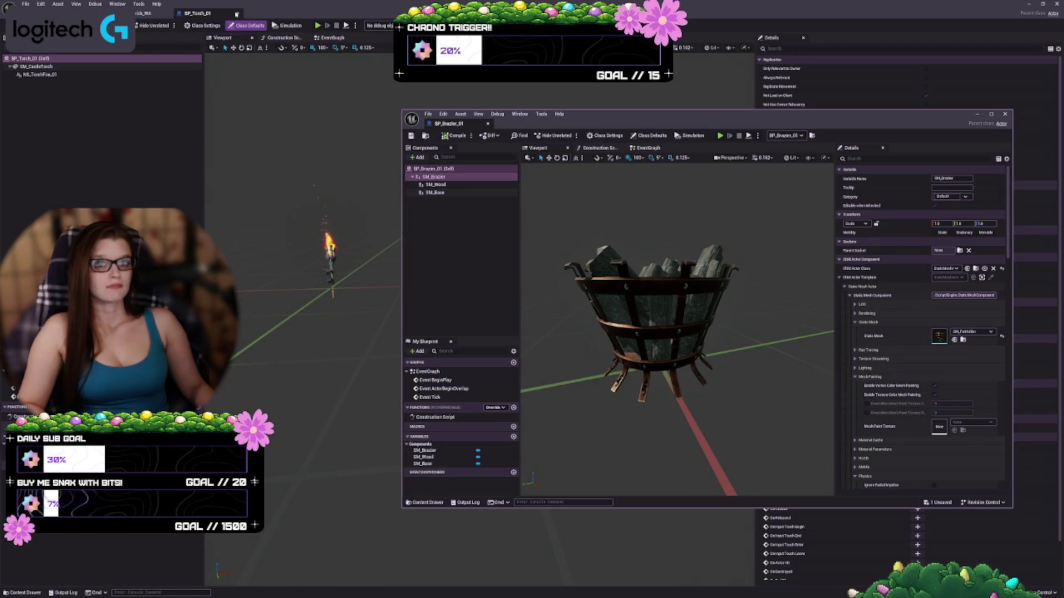
{"action": "left_click", "coordinate": [237, 12]}
{"action": "left_click", "coordinate": [142, 12]}
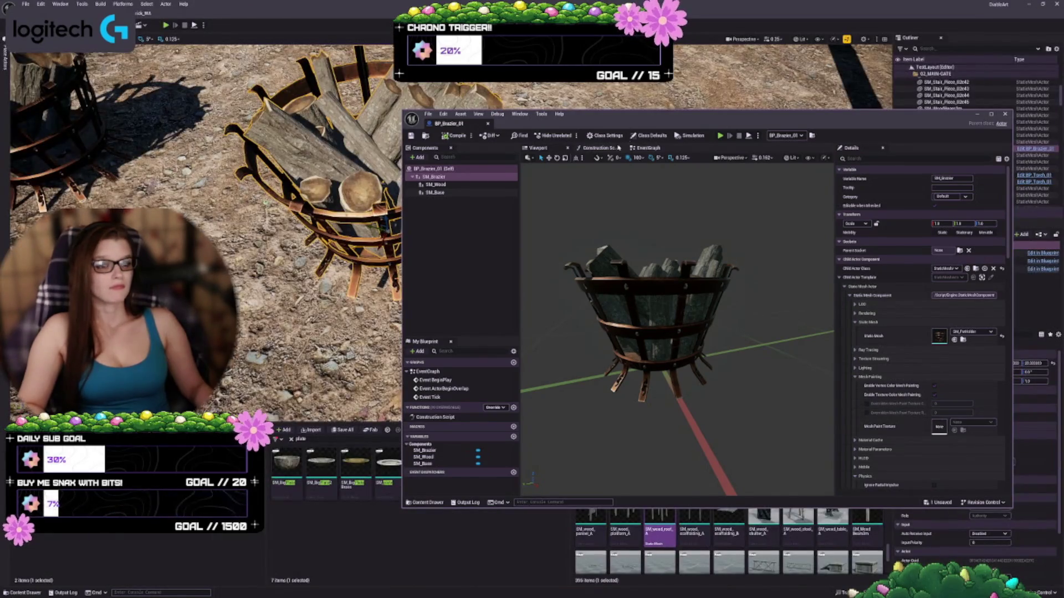
{"action": "left_click", "coordinate": [648, 136]}
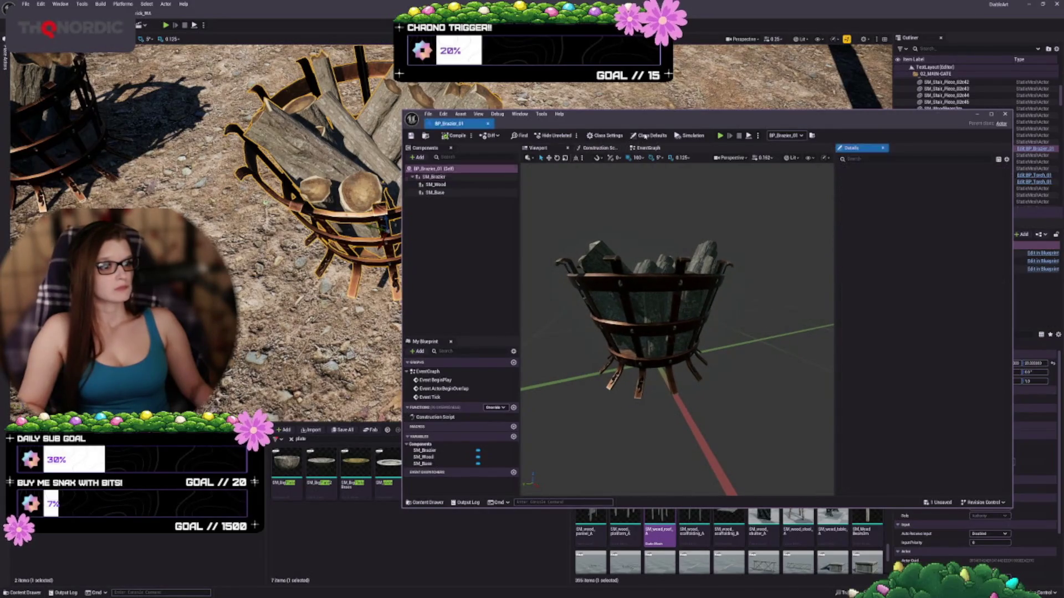
{"action": "scroll", "coordinate": [907, 344], "scroll_direction": "down", "scroll_amount": 3}
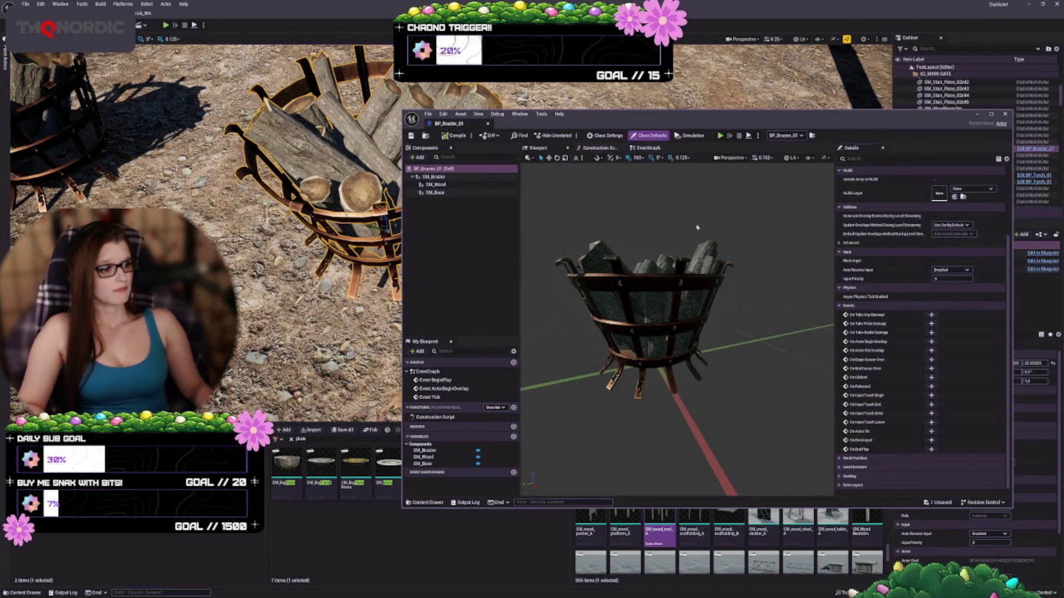
{"action": "left_click", "coordinate": [599, 136]}
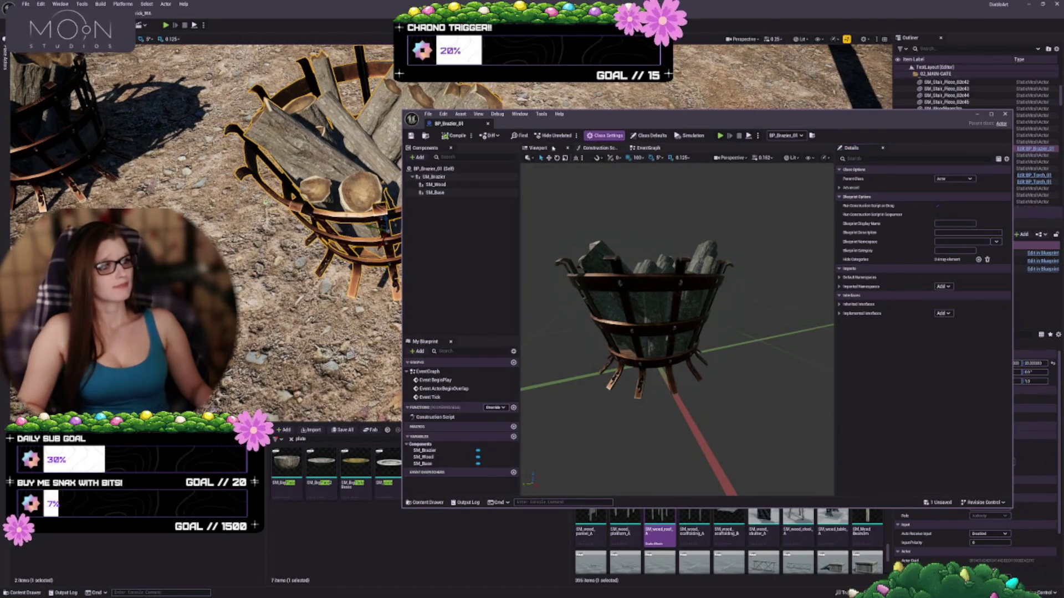
{"action": "left_click_drag", "start_coordinate": [641, 280], "coordinate": [641, 255]}
{"action": "left_click", "coordinate": [435, 177]}
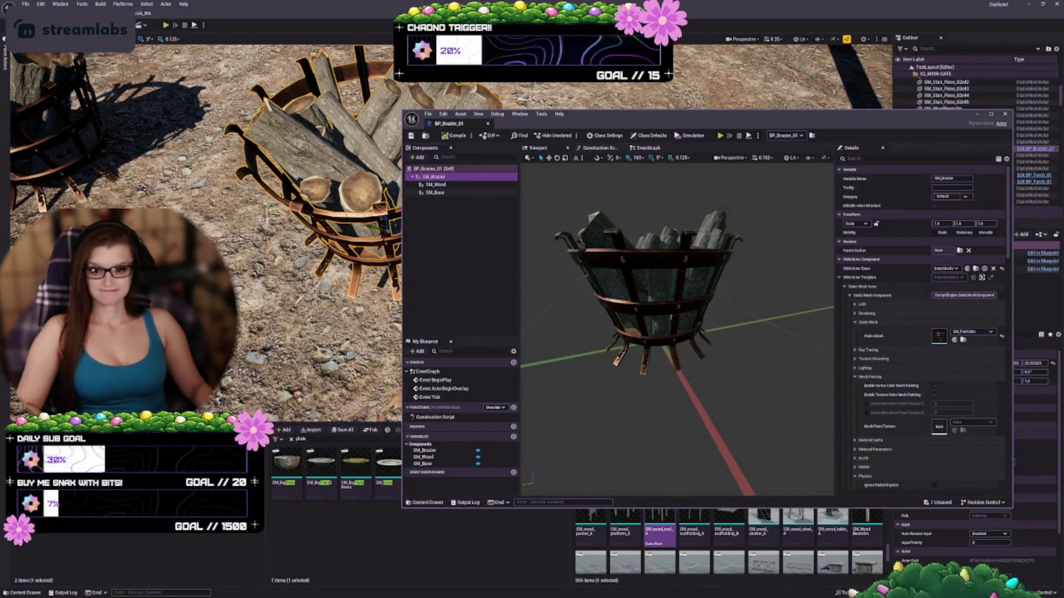
Widen the BP_Brazier_01 window leftward and orbit the brazier preview.
{"action": "left_click_drag", "start_coordinate": [608, 455], "coordinate": [608, 471]}
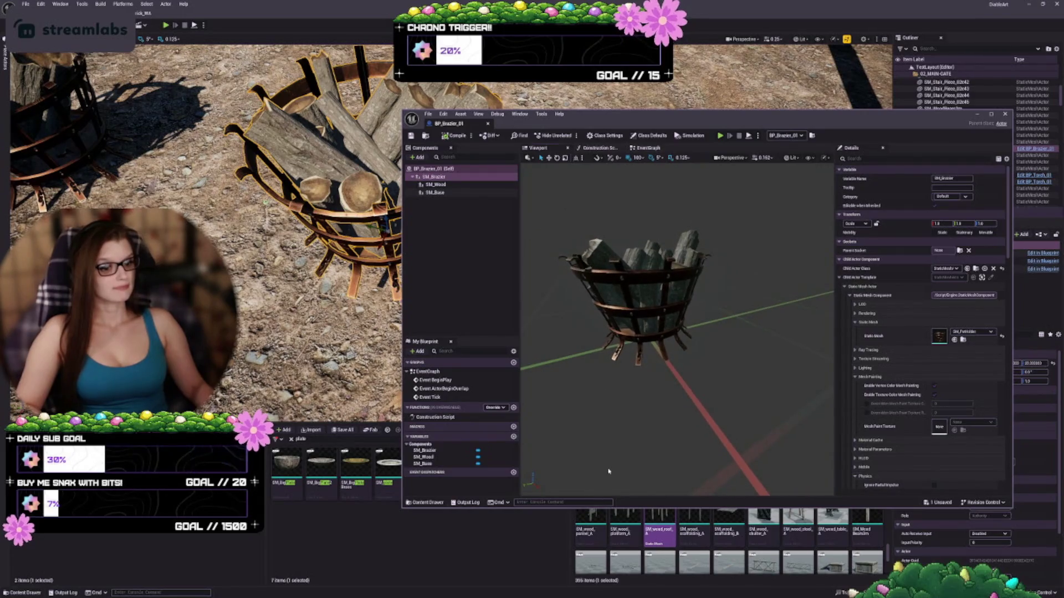
{"action": "left_click_drag", "start_coordinate": [403, 348], "coordinate": [360, 344]}
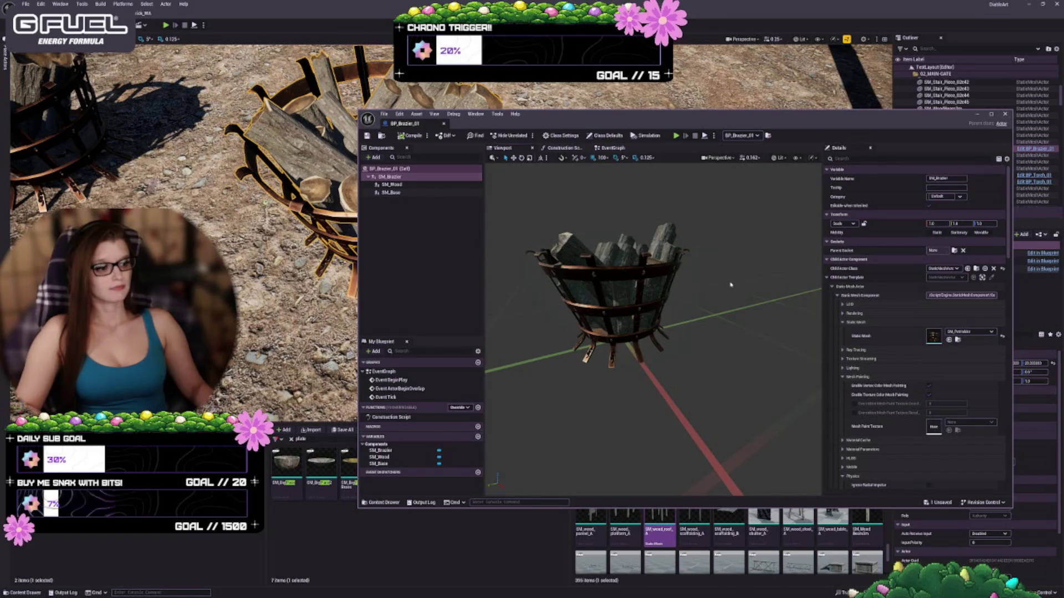
{"action": "left_click_drag", "start_coordinate": [730, 285], "coordinate": [712, 286]}
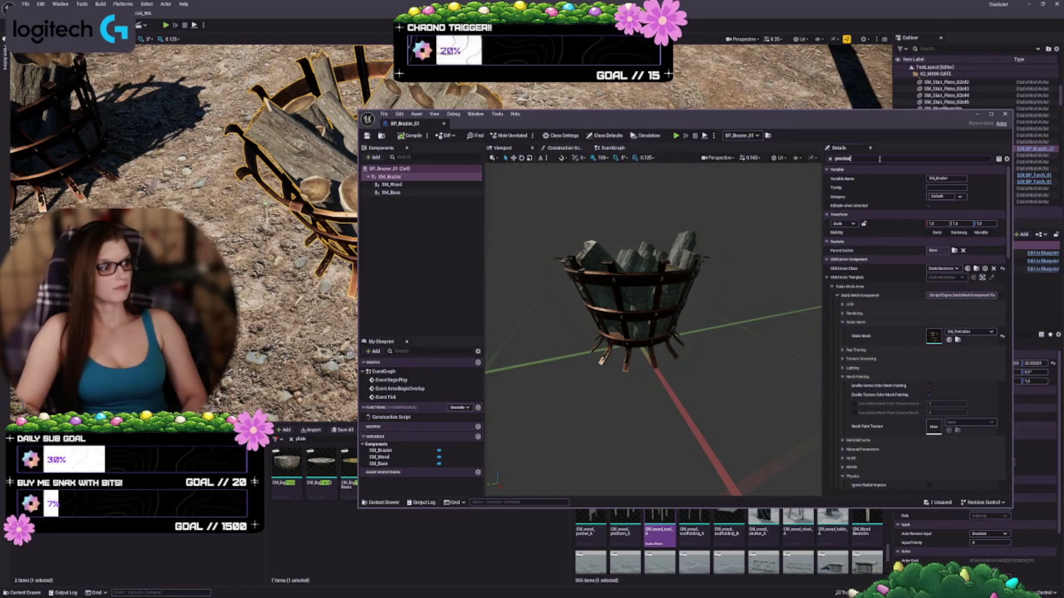
Search the Details panel for 'preview' and then 'thumb', clearing each search.
{"action": "left_click", "coordinate": [879, 159]}
{"action": "type", "text": "preview"}
{"action": "key", "text": "BackSpace"}
{"action": "key", "text": "BackSpace"}
{"action": "key", "text": "BackSpace"}
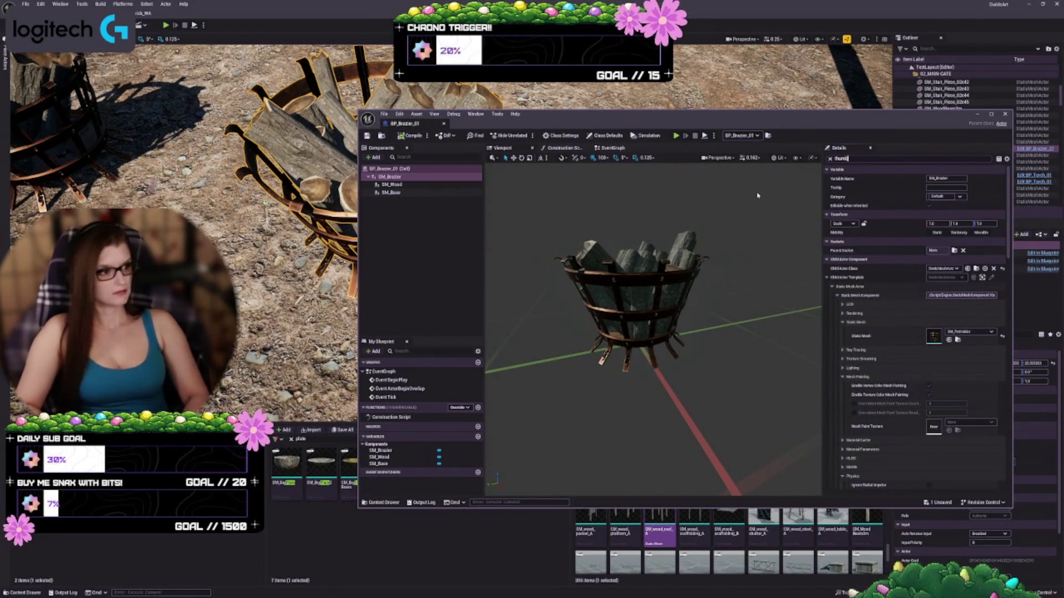
{"action": "type", "text": "thumb"}
{"action": "key", "text": "BackSpace"}
{"action": "key", "text": "BackSpace"}
{"action": "key", "text": "BackSpace"}
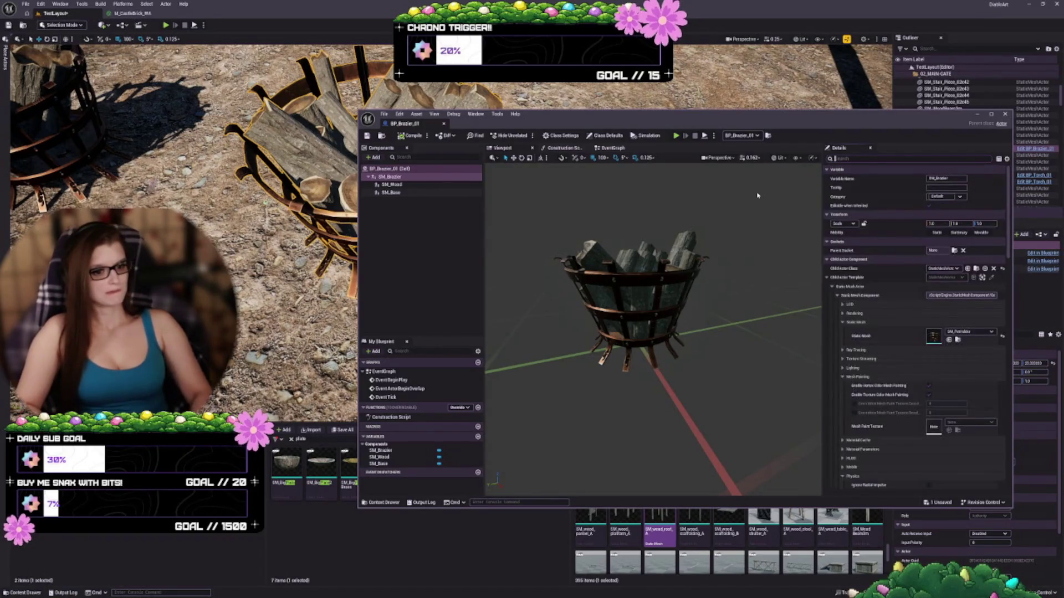
Orbit the brazier preview, open Particles and its fire subfolder, and move the Blueprint window right.
{"action": "left_click_drag", "start_coordinate": [654, 327], "coordinate": [682, 319]}
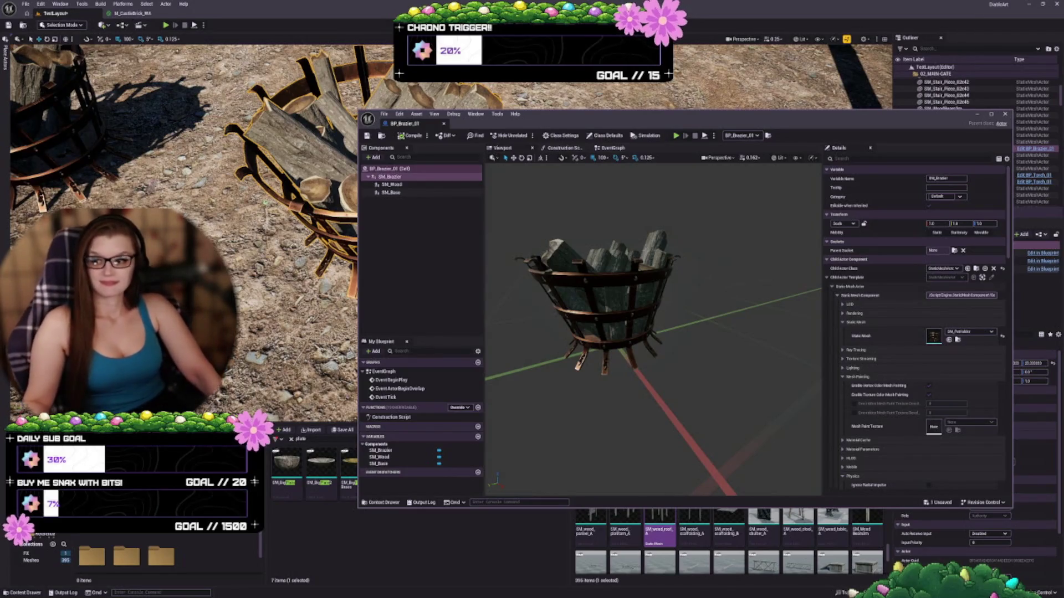
{"action": "left_click_drag", "start_coordinate": [654, 332], "coordinate": [676, 324]}
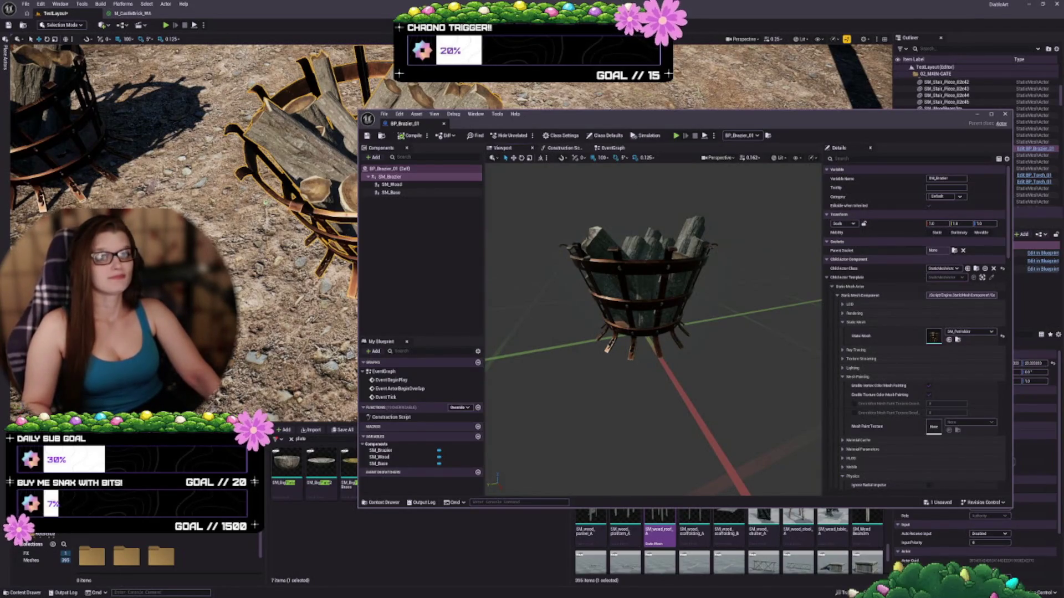
{"action": "left_click_drag", "start_coordinate": [650, 313], "coordinate": [637, 310]}
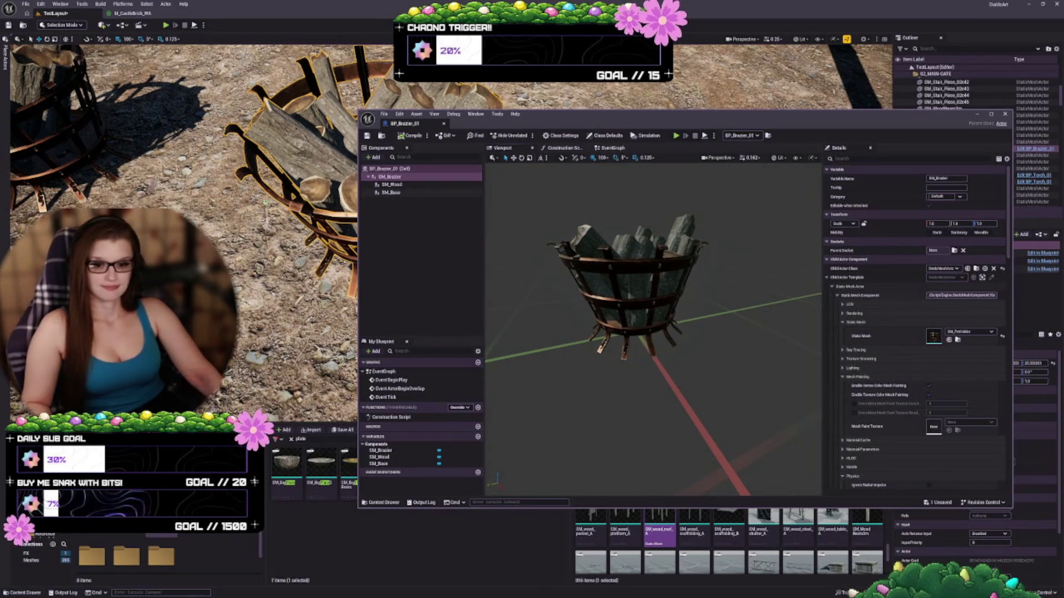
{"action": "scroll", "coordinate": [136, 562], "scroll_direction": "down", "scroll_amount": 1}
{"action": "scroll", "coordinate": [136, 562], "scroll_direction": "up", "scroll_amount": 1}
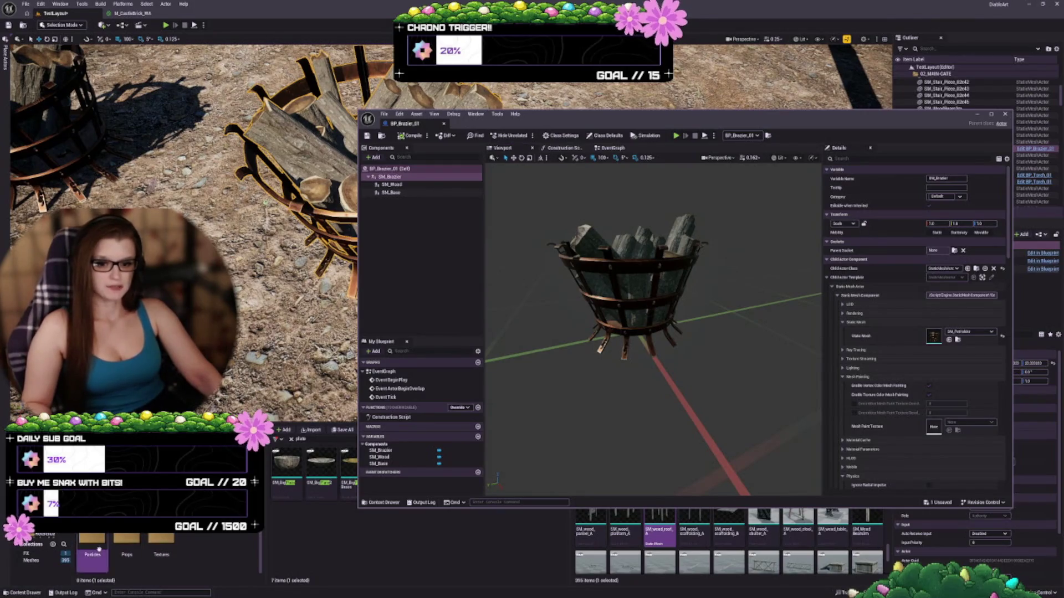
{"action": "double_click", "coordinate": [160, 549]}
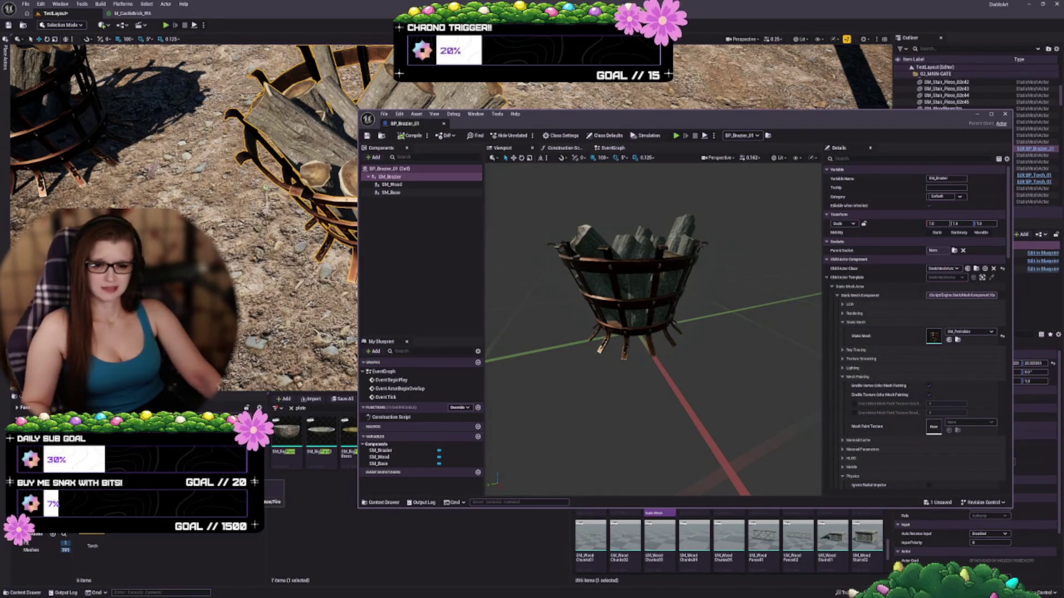
{"action": "double_click", "coordinate": [152, 539]}
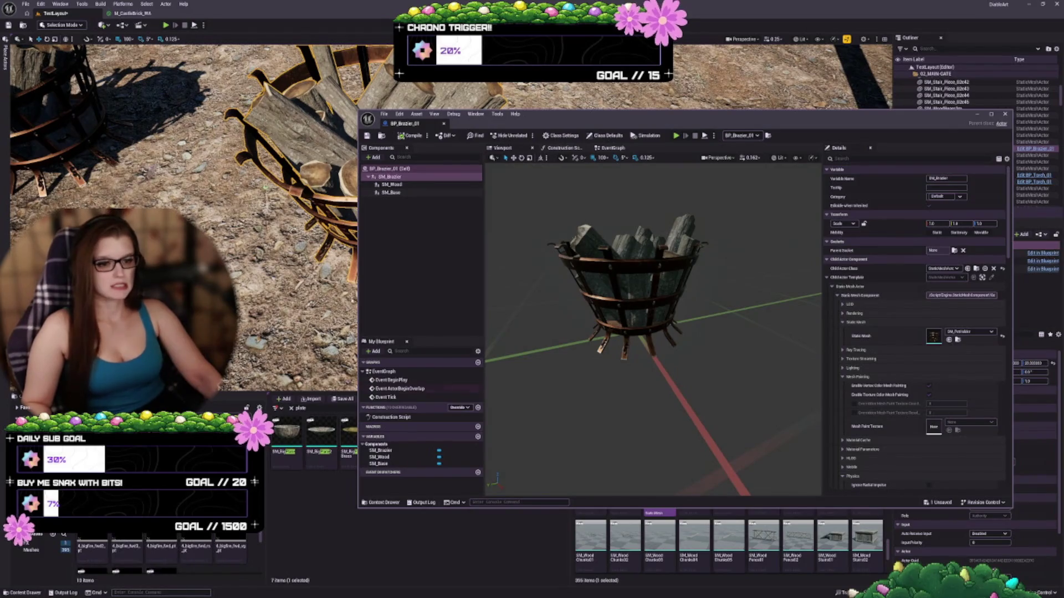
{"action": "mouse_move", "coordinate": [547, 114]}
{"action": "left_mouse_down"}
{"action": "mouse_move", "coordinate": [599, 125]}
{"action": "mouse_move", "coordinate": [590, 123]}
{"action": "left_mouse_up"}
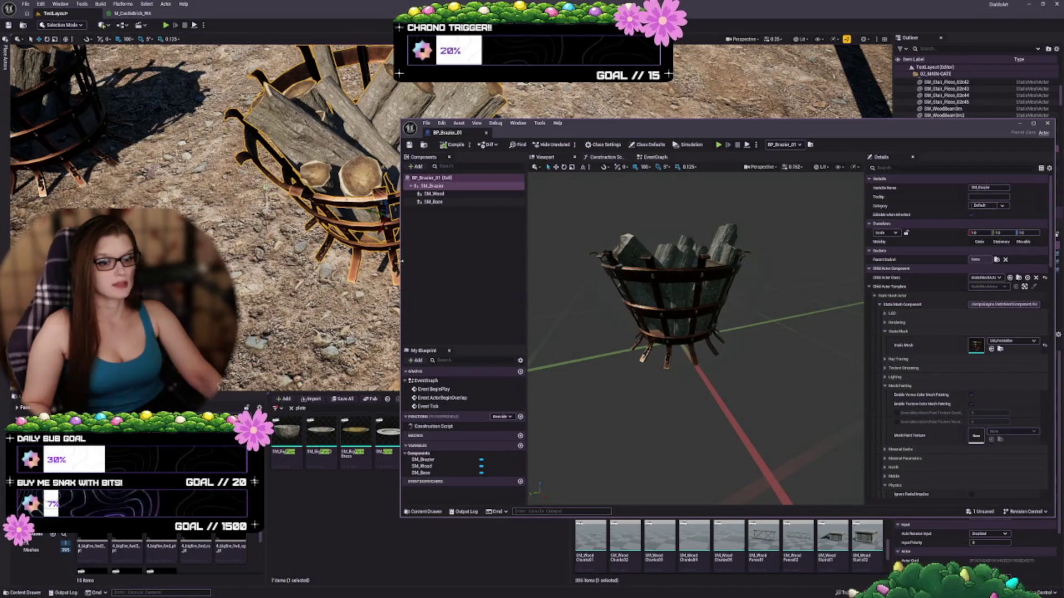
Open the Nbigfire folder and drag the first Nbigfire fire system onto the brazier.
{"action": "left_click_drag", "start_coordinate": [404, 266], "coordinate": [493, 266]}
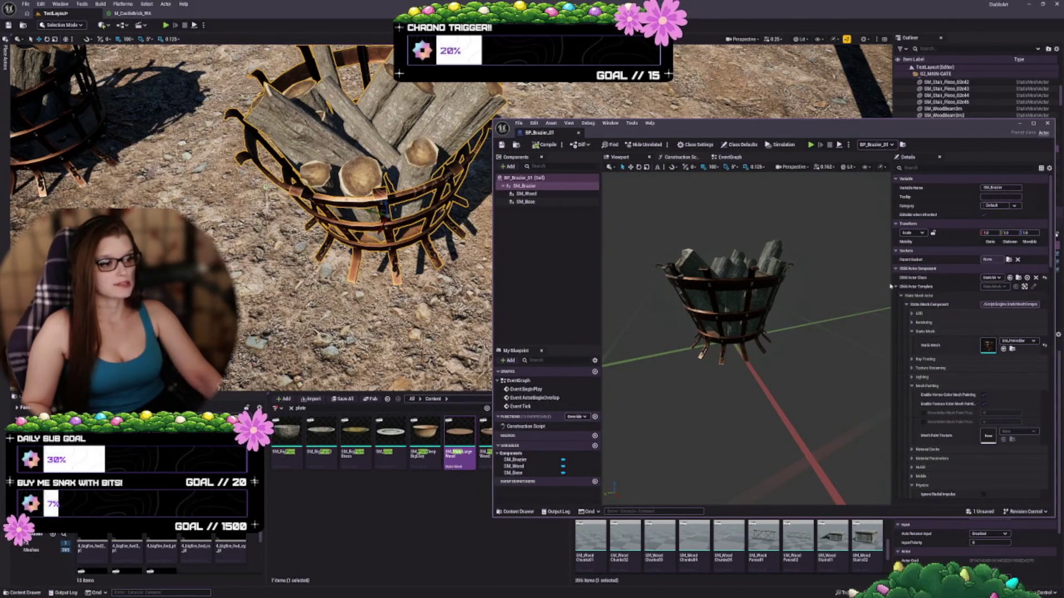
{"action": "left_click_drag", "start_coordinate": [892, 283], "coordinate": [911, 282]}
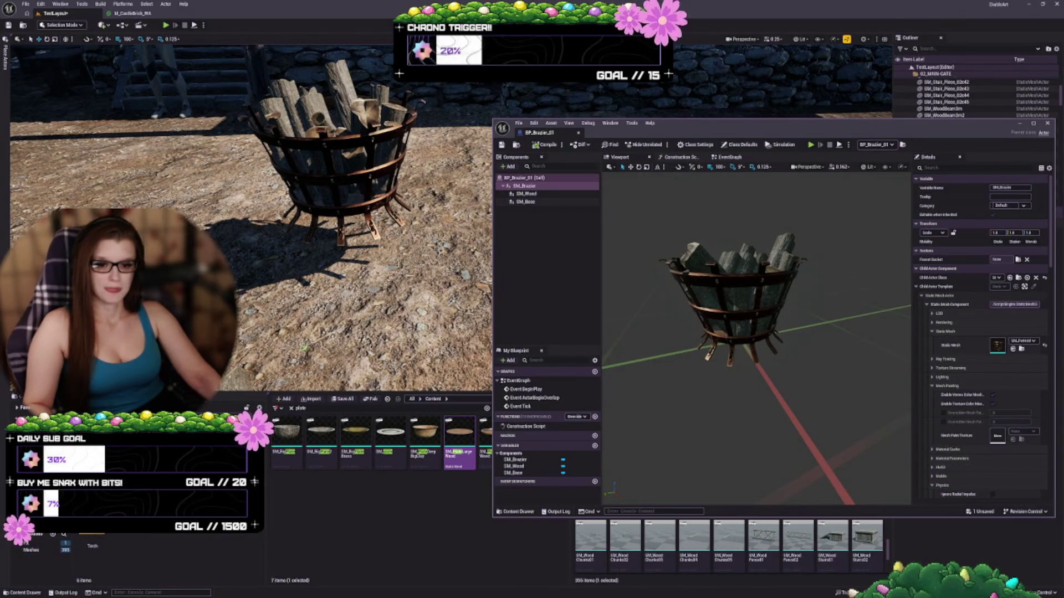
{"action": "double_click", "coordinate": [92, 546]}
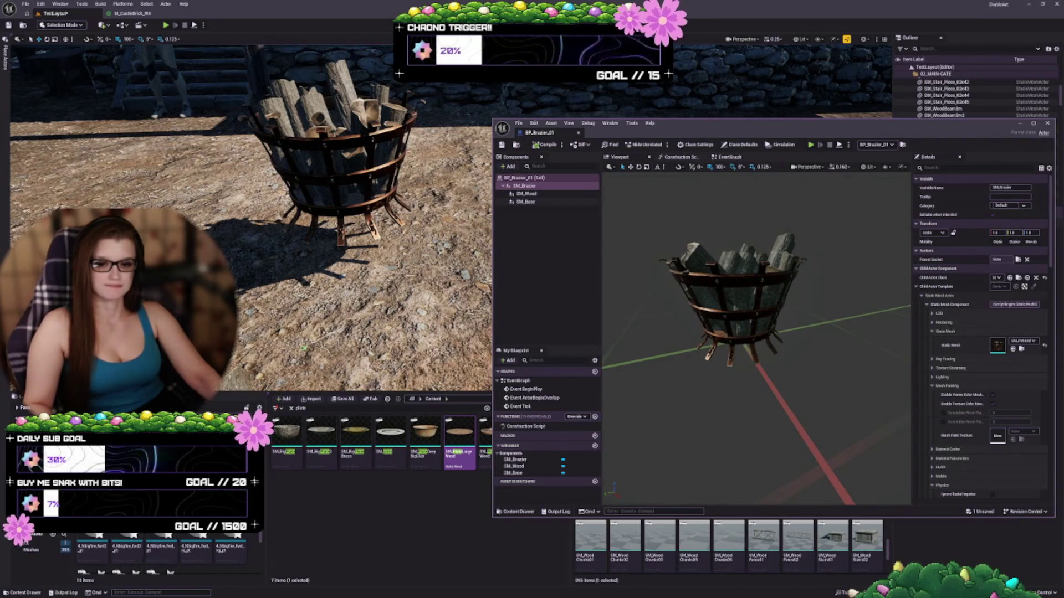
{"action": "left_click", "coordinate": [160, 546]}
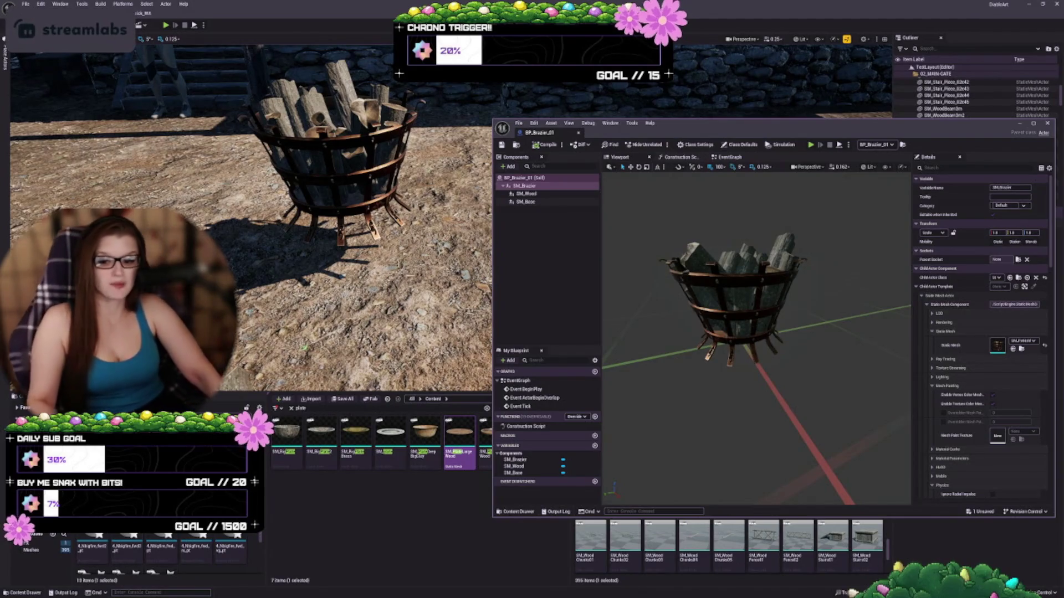
{"action": "left_click_drag", "start_coordinate": [93, 546], "coordinate": [347, 168]}
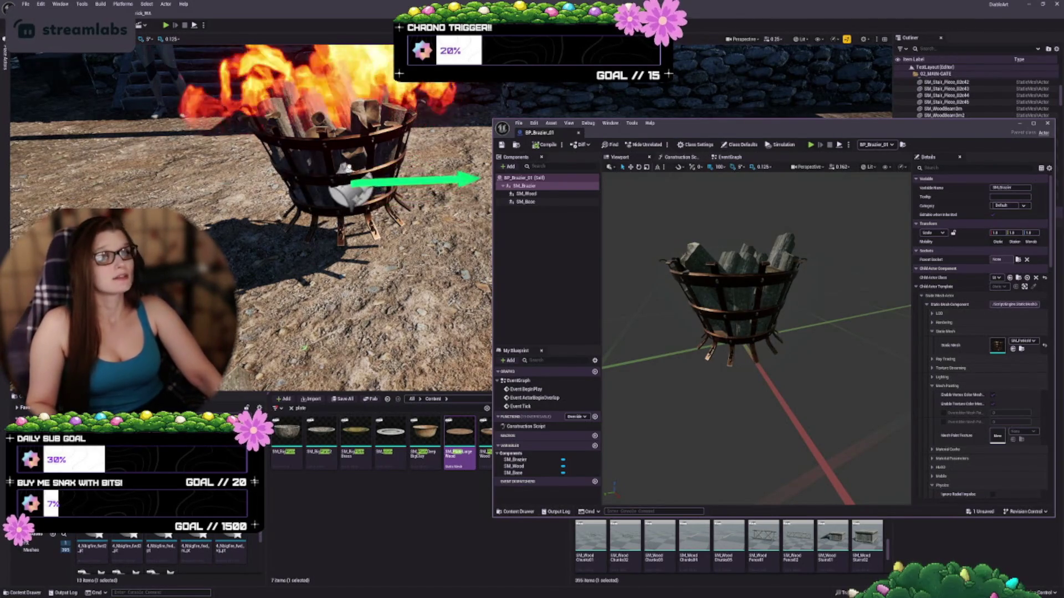
Frame the placed fire and compare the brazier with and without it using Delete and Ctrl+Z.
{"action": "key", "text": "f"}
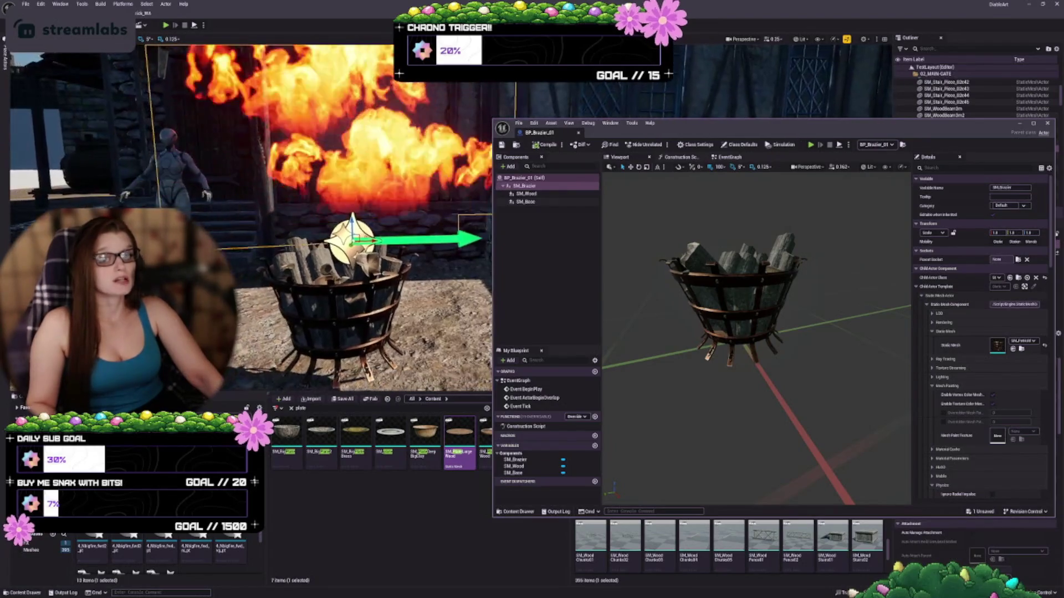
{"action": "scroll", "coordinate": [249, 216], "scroll_direction": "down", "scroll_amount": 5}
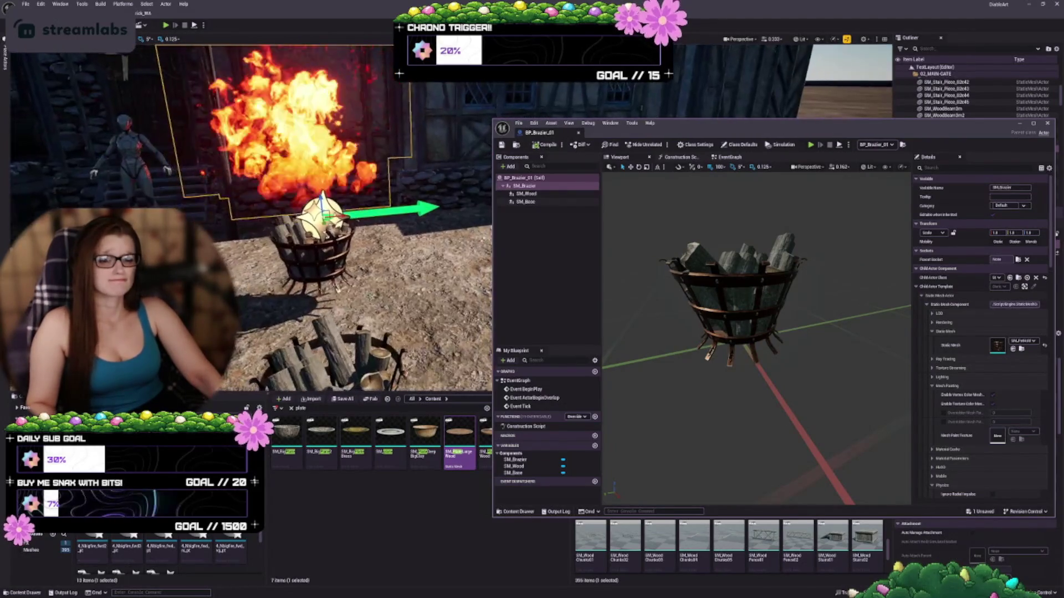
{"action": "key", "text": "Delete"}
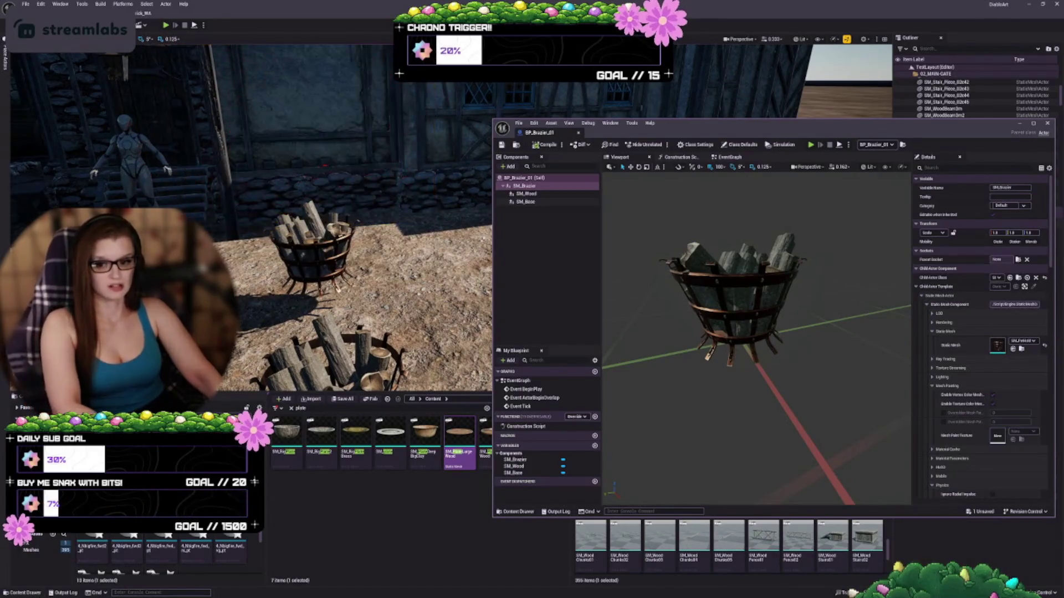
{"action": "key", "text": "ctrl+z"}
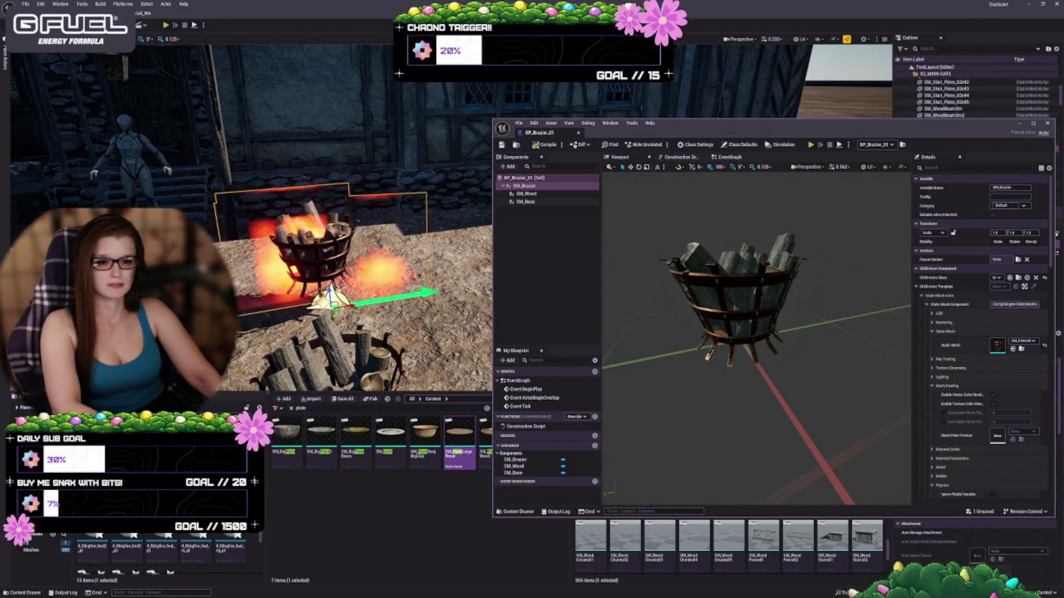
{"action": "key", "text": "Delete"}
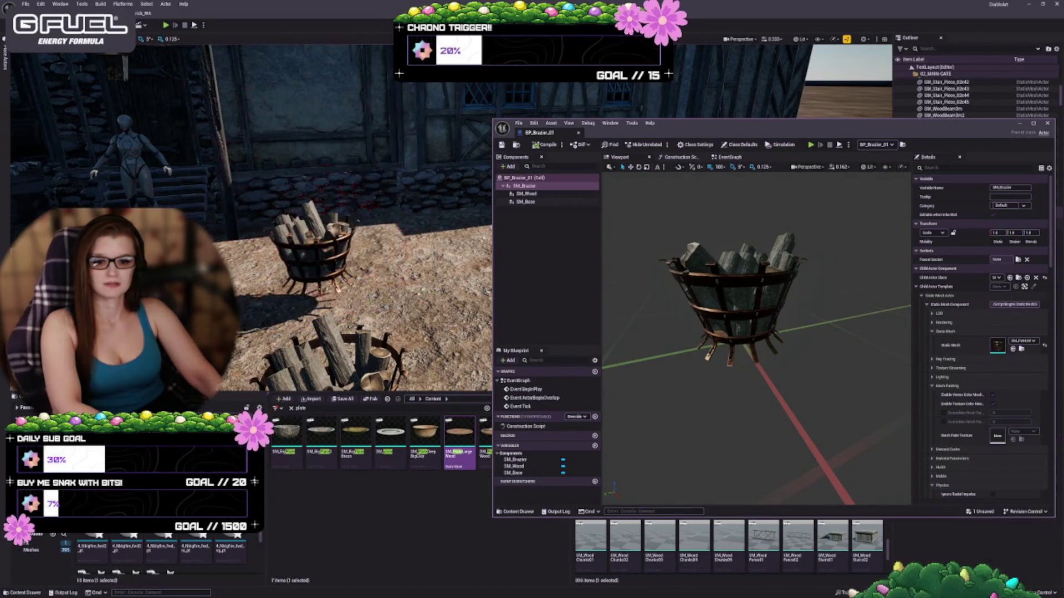
{"action": "key", "text": "ctrl+z"}
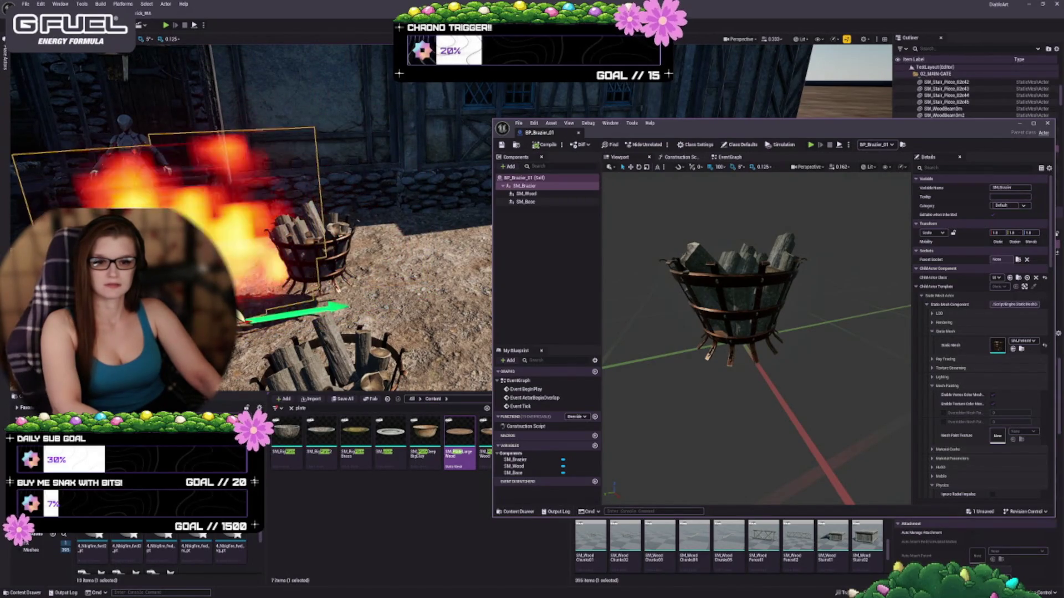
{"action": "key", "text": "Delete"}
{"action": "key", "text": "ctrl+z"}
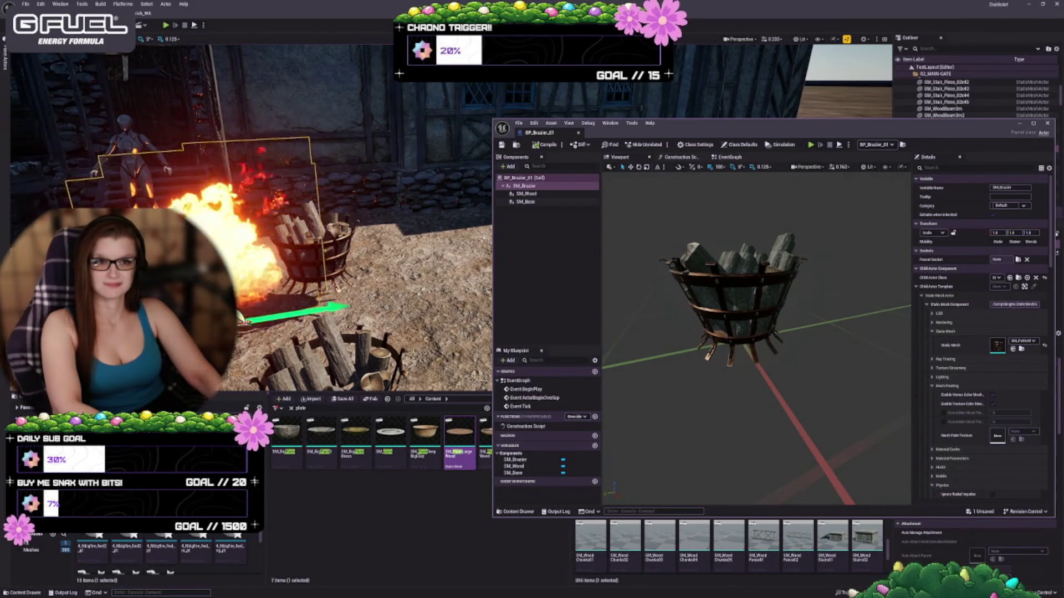
{"action": "key", "text": "Delete"}
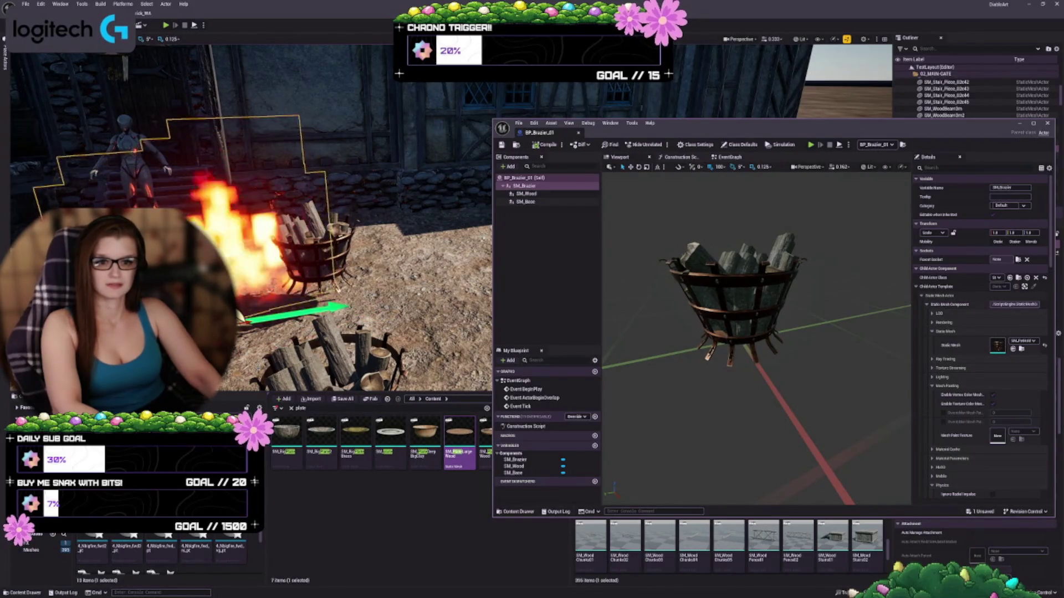
{"action": "key", "text": "Delete"}
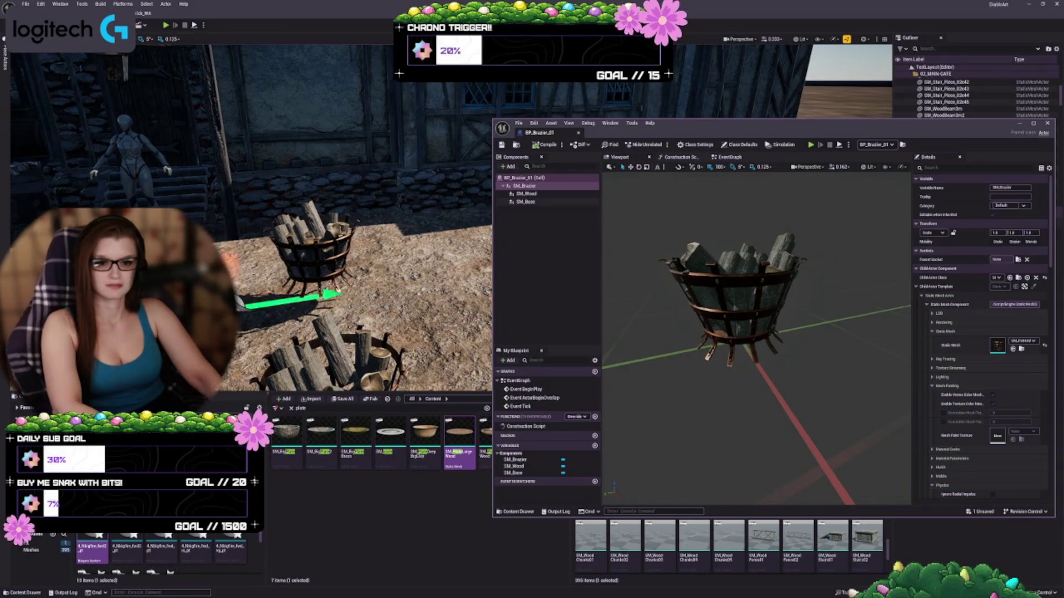
{"action": "key", "text": "ctrl+z"}
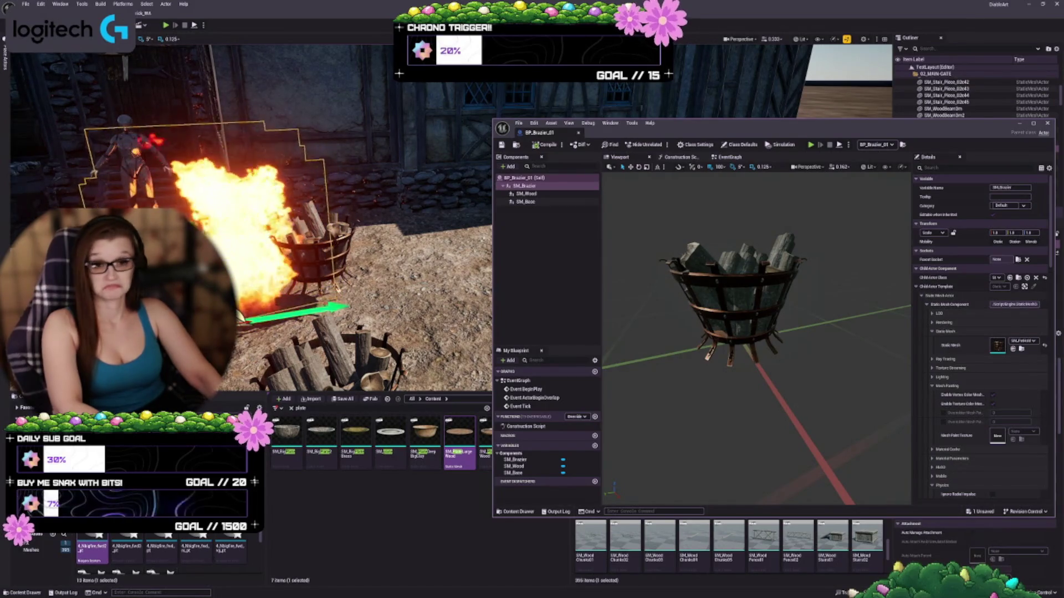
{"action": "key", "text": "Delete"}
Try the second, third and fourth Nbigfire effects by the brazier, deleting each in turn.
{"action": "left_click", "coordinate": [127, 546]}
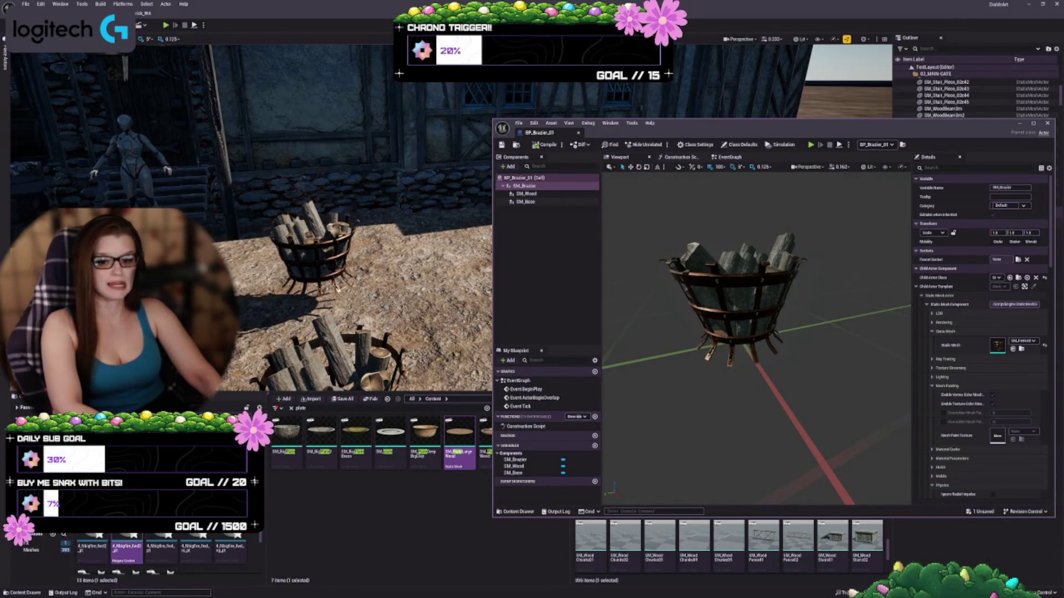
{"action": "key", "text": "ctrl+z"}
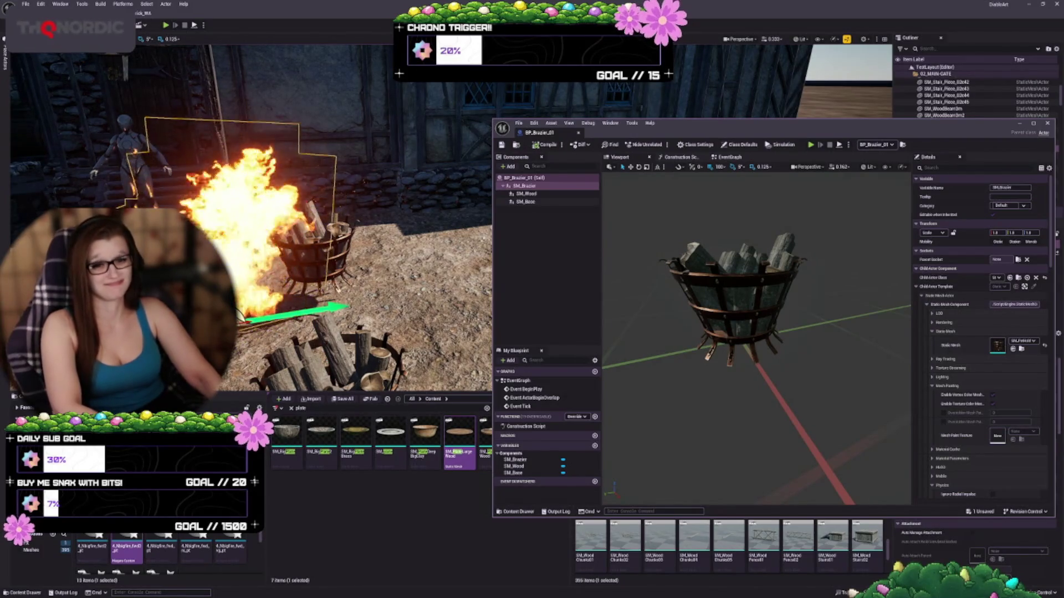
{"action": "key", "text": "Delete"}
{"action": "left_click", "coordinate": [161, 546]}
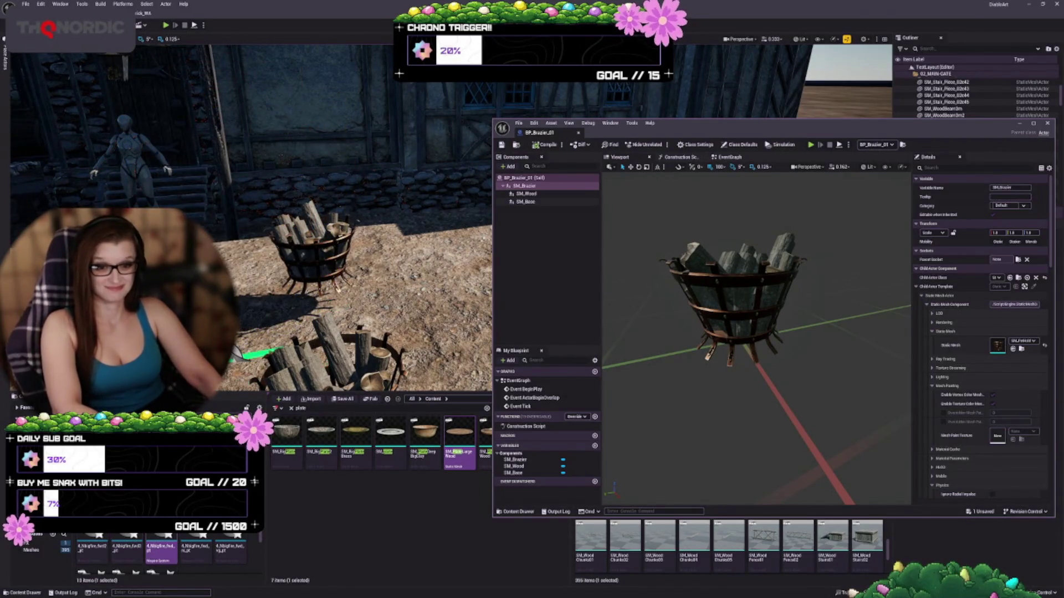
{"action": "mouse_move", "coordinate": [161, 545]}
{"action": "left_mouse_down"}
{"action": "mouse_move", "coordinate": [299, 388]}
{"action": "mouse_move", "coordinate": [272, 324]}
{"action": "left_mouse_up"}
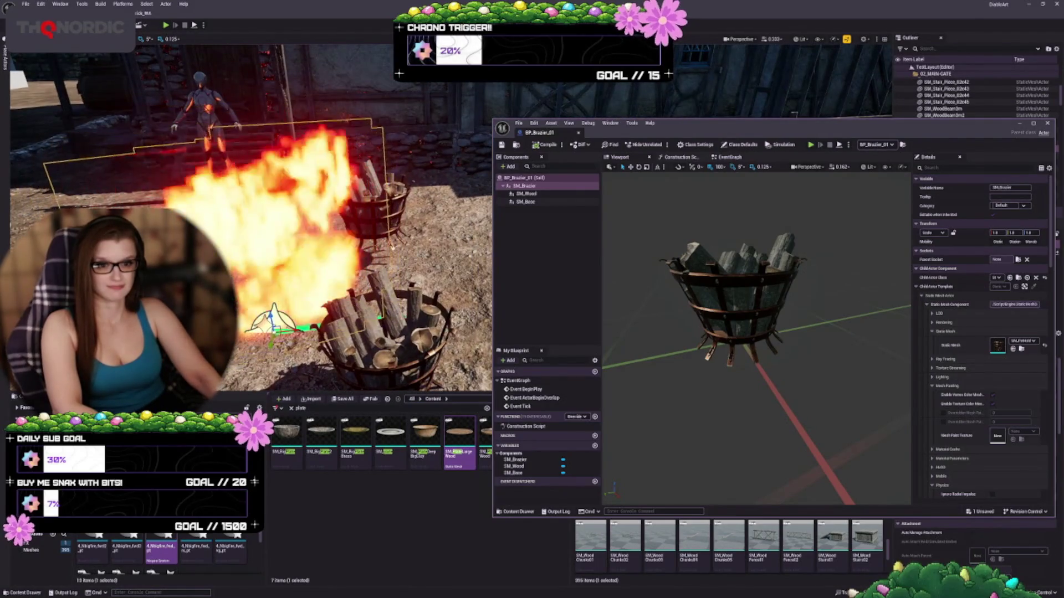
{"action": "key", "text": "Delete"}
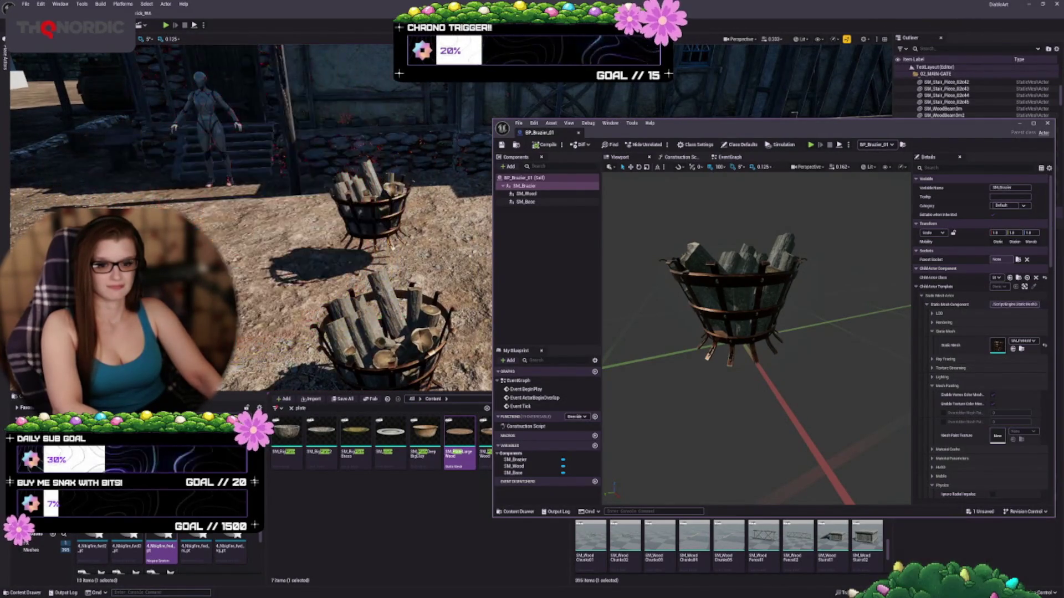
{"action": "left_click", "coordinate": [196, 545]}
{"action": "left_click_drag", "start_coordinate": [299, 272], "coordinate": [286, 267]}
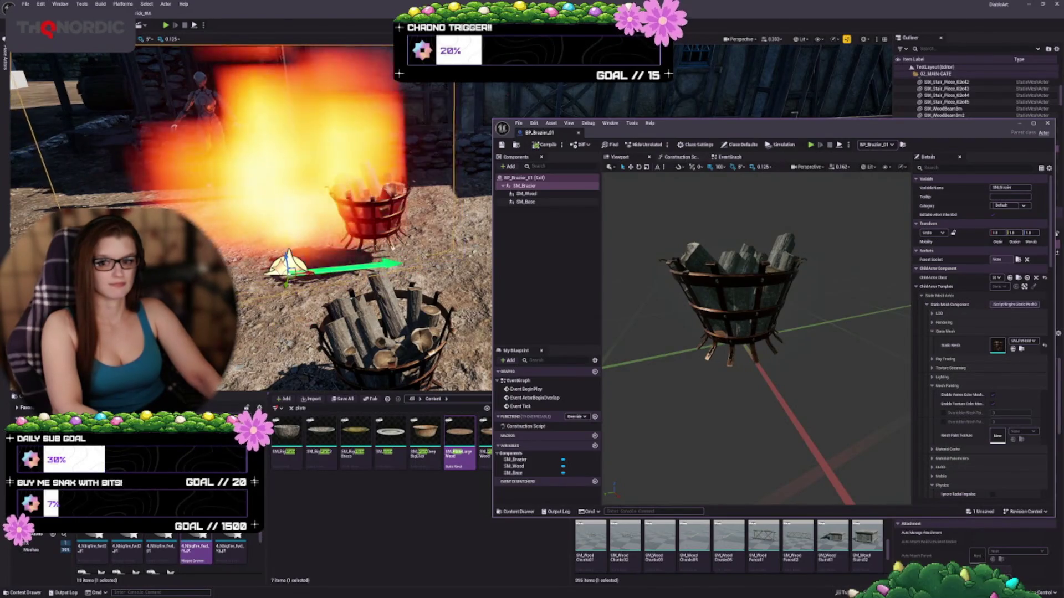
{"action": "key", "text": "Delete"}
Try the fifth Nbigfire effect, delete all remaining fire effects, and return to the Torch folder.
{"action": "left_click", "coordinate": [230, 548]}
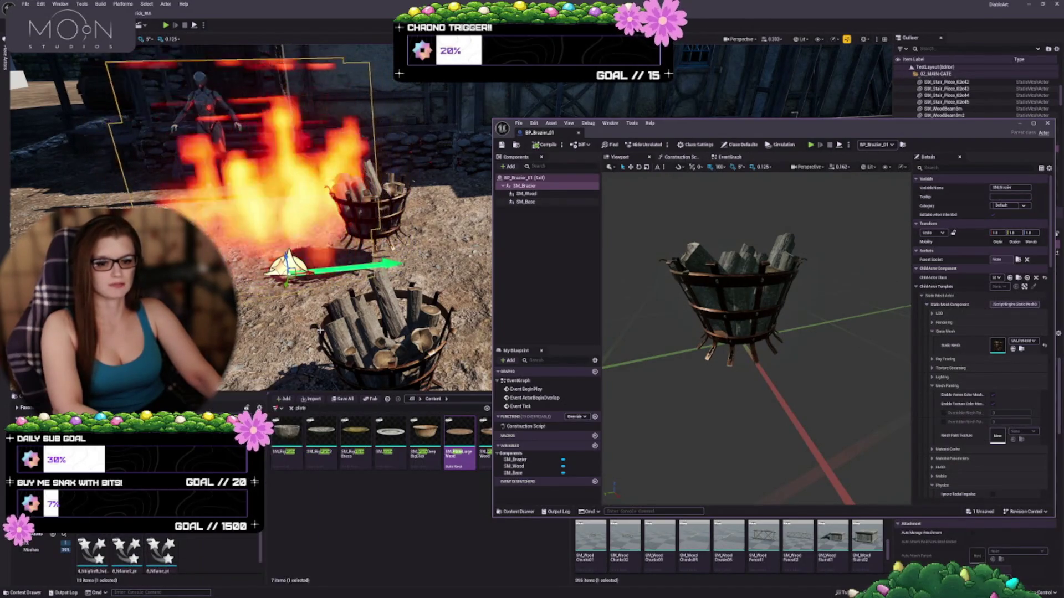
{"action": "key", "text": "w"}
{"action": "key", "text": "s"}
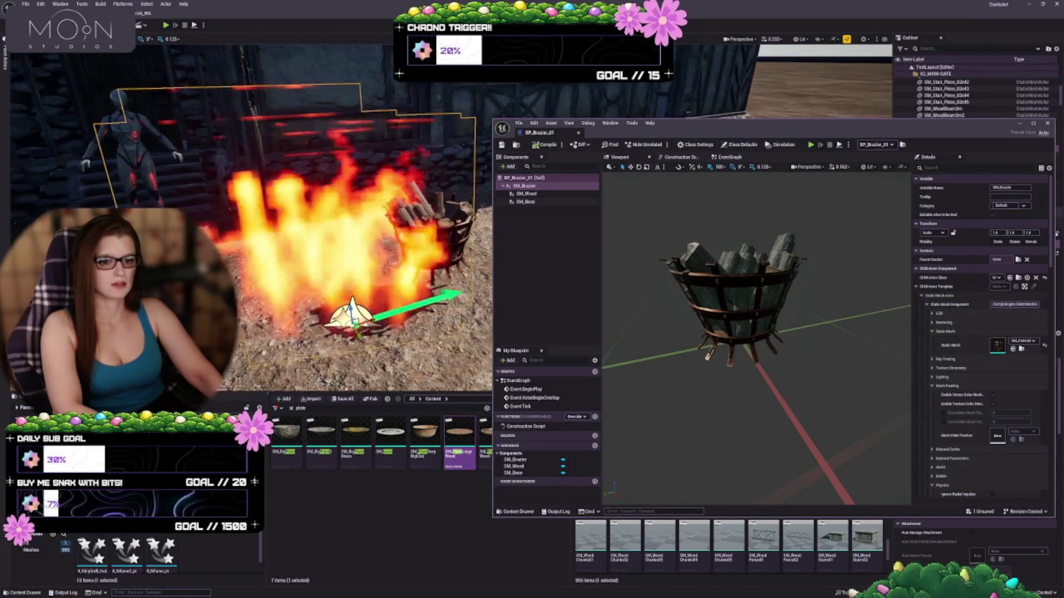
{"action": "key", "text": "d"}
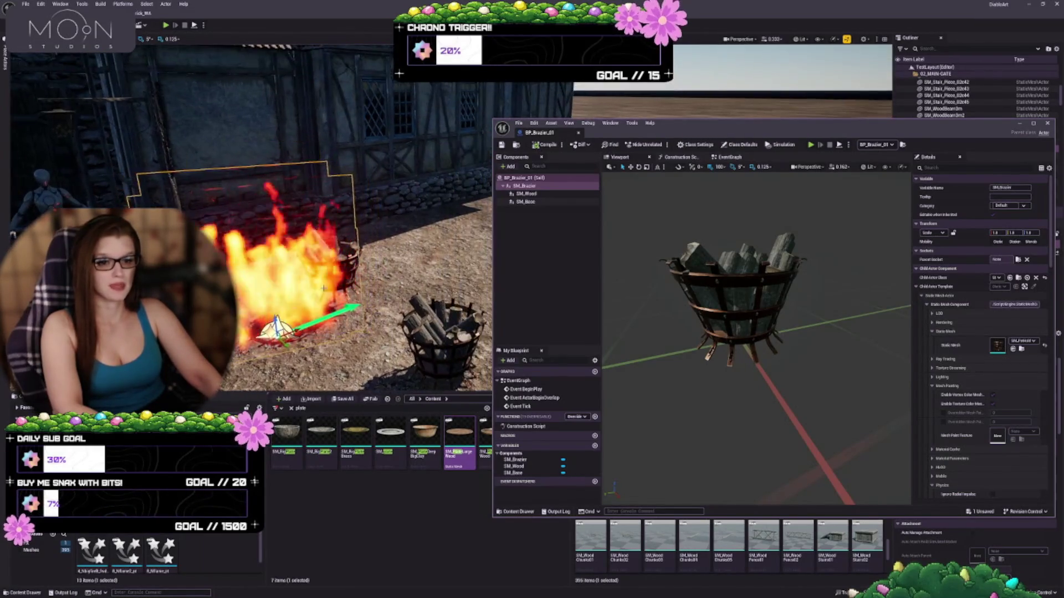
{"action": "key", "text": "Delete"}
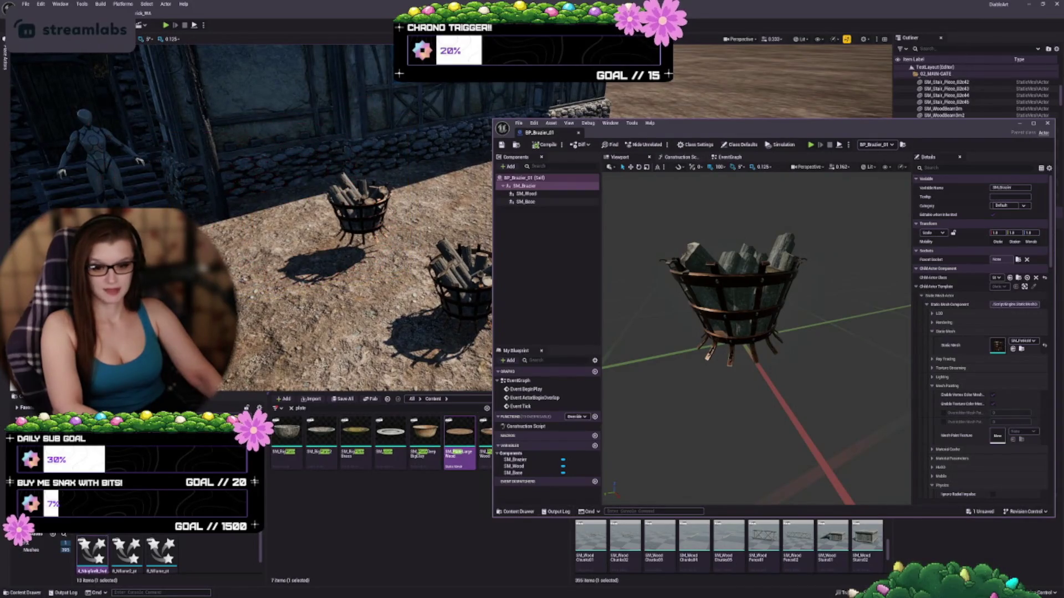
{"action": "key", "text": "ctrl+z"}
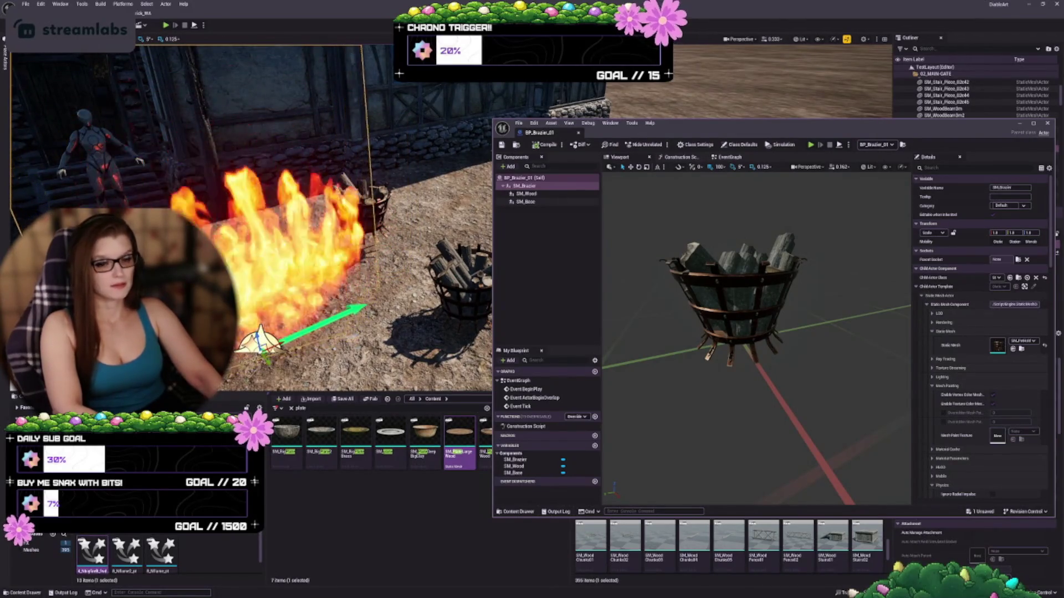
{"action": "key", "text": "Delete"}
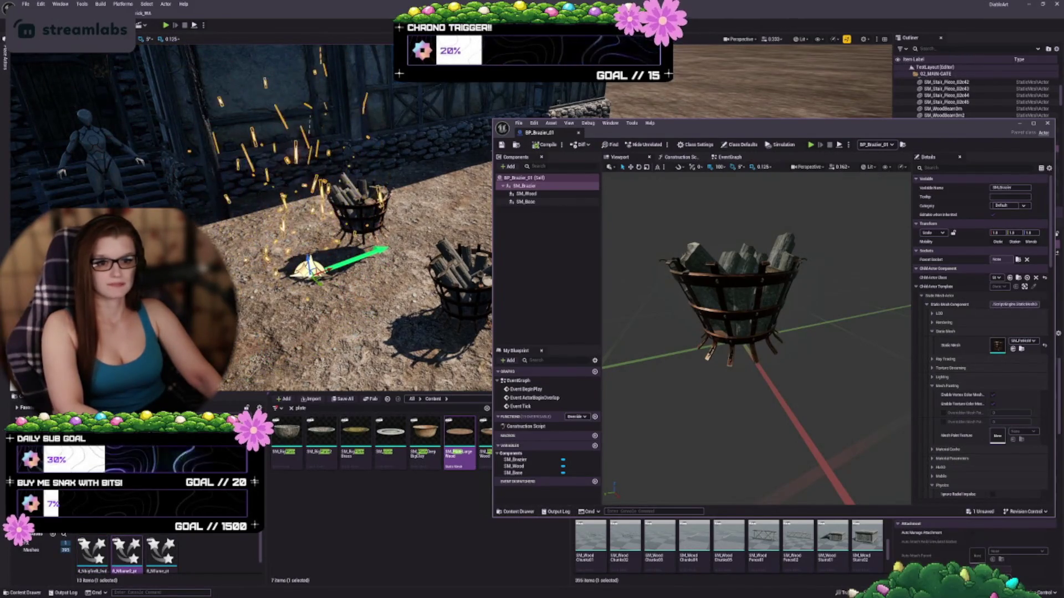
{"action": "key", "text": "Delete"}
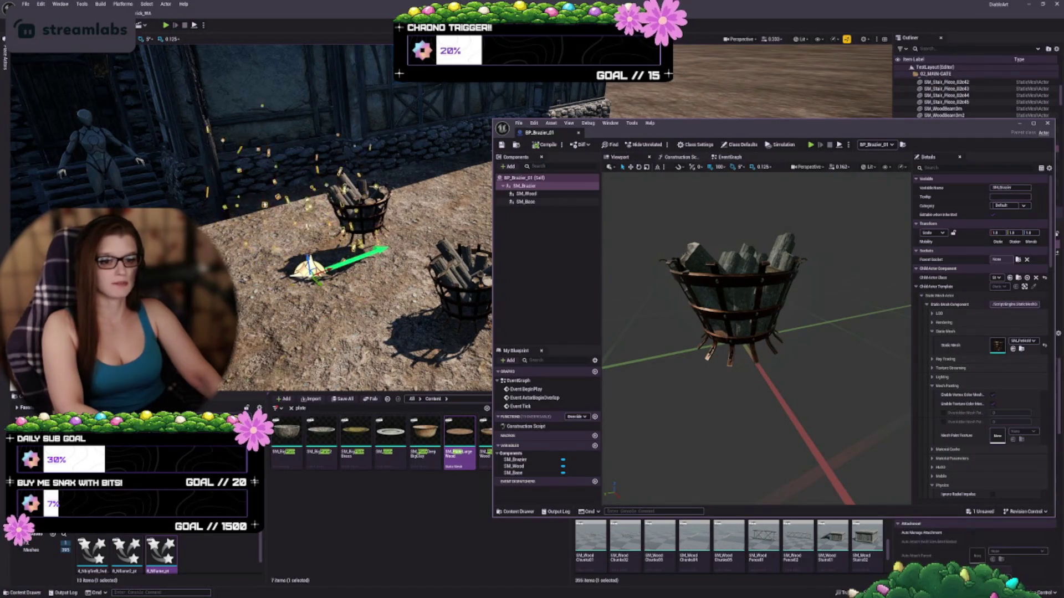
{"action": "key", "text": "Delete"}
{"action": "scroll", "coordinate": [166, 554], "scroll_direction": "up", "scroll_amount": 2}
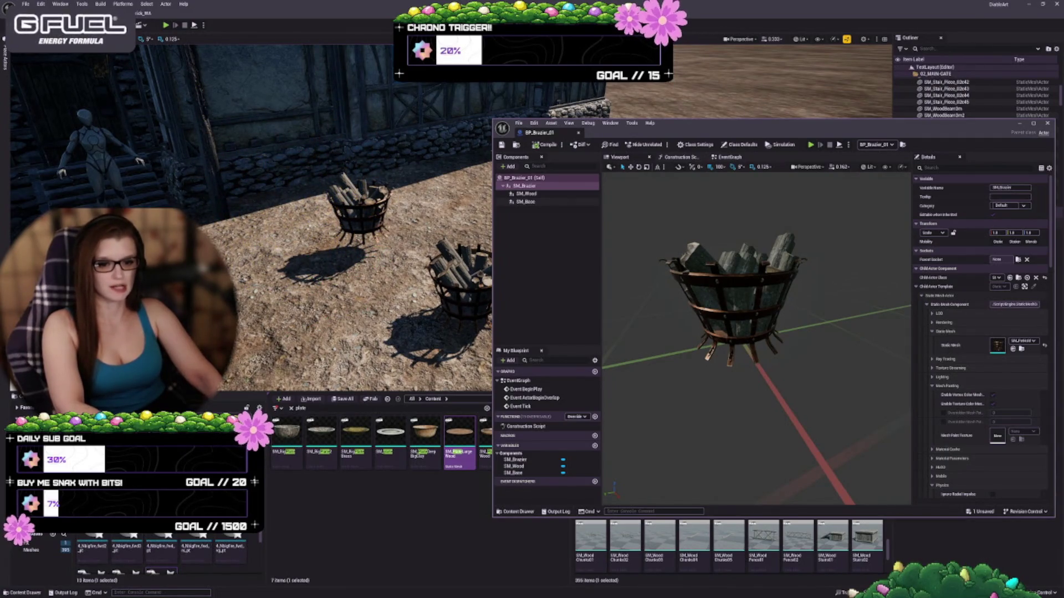
{"action": "left_click", "coordinate": [31, 550]}
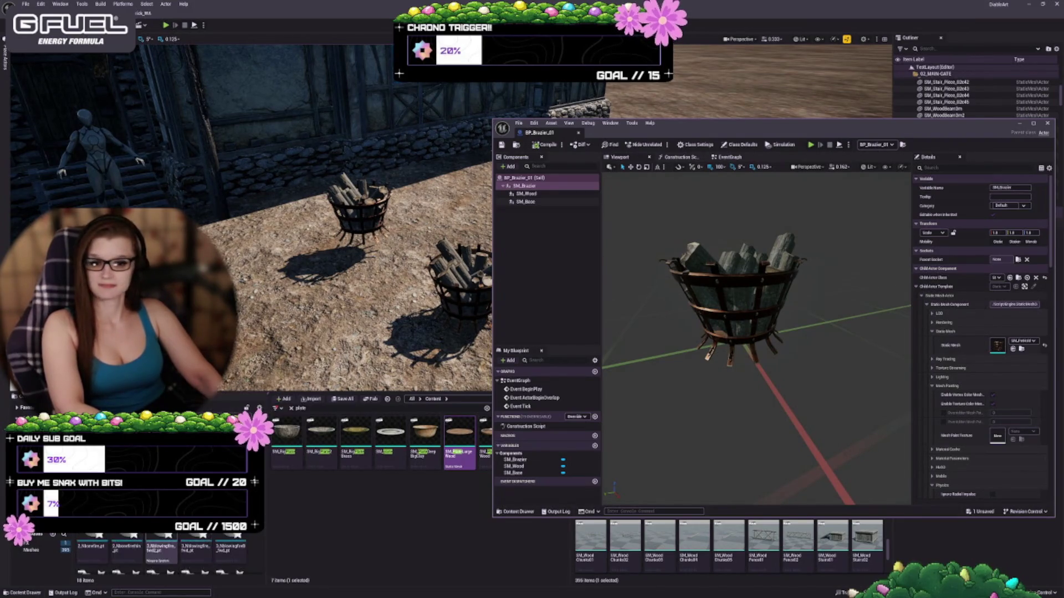
Place a fire effect near the brazier and toggle it with Delete and Ctrl+Z.
{"action": "scroll", "coordinate": [164, 566], "scroll_direction": "down", "scroll_amount": 3}
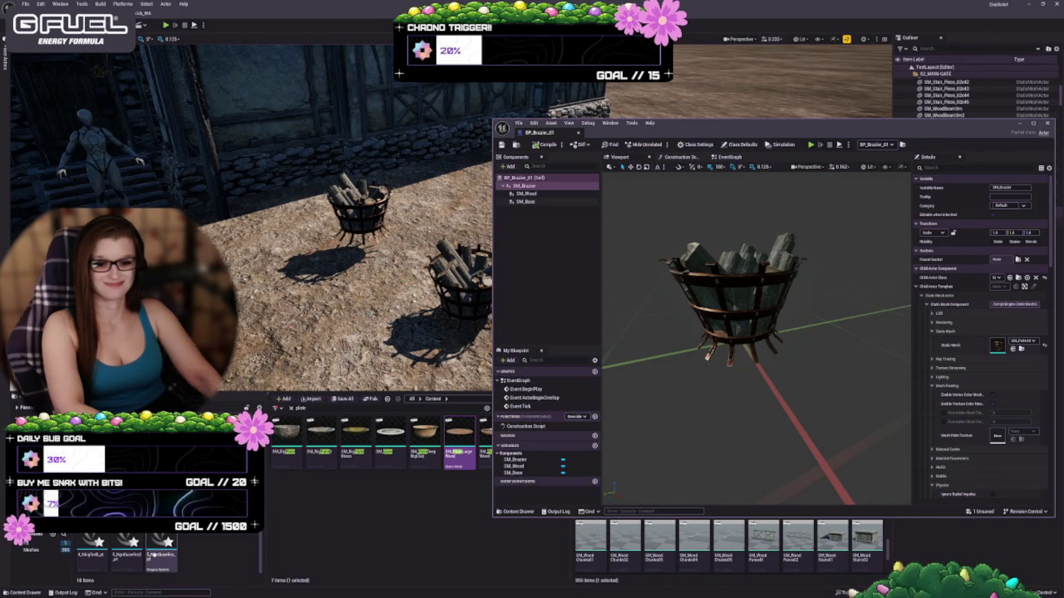
{"action": "mouse_move", "coordinate": [161, 554]}
{"action": "left_mouse_down"}
{"action": "mouse_move", "coordinate": [380, 257]}
{"action": "mouse_move", "coordinate": [310, 269]}
{"action": "left_mouse_up"}
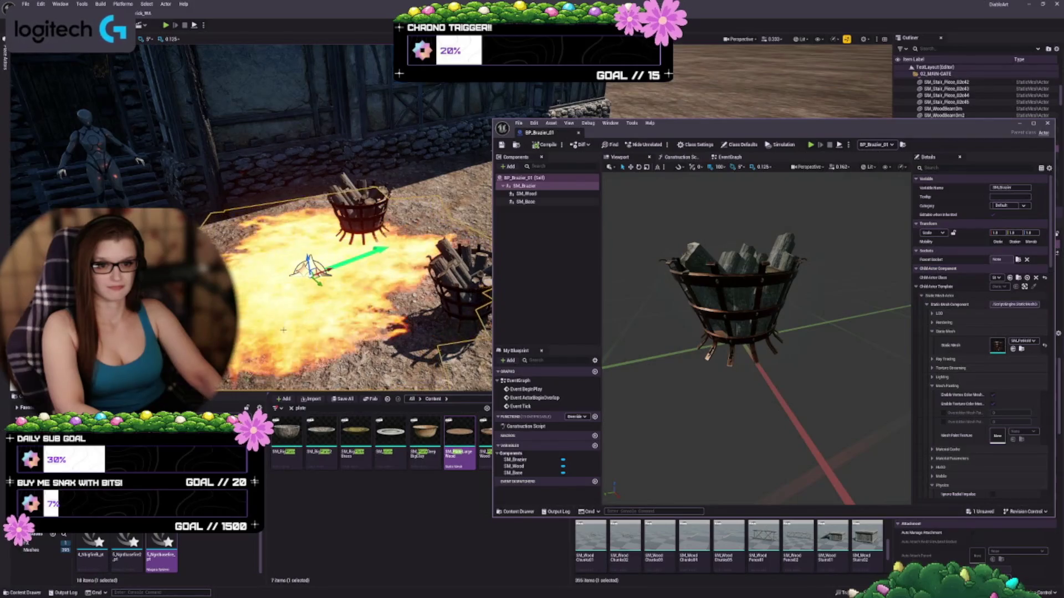
{"action": "key", "text": "Delete"}
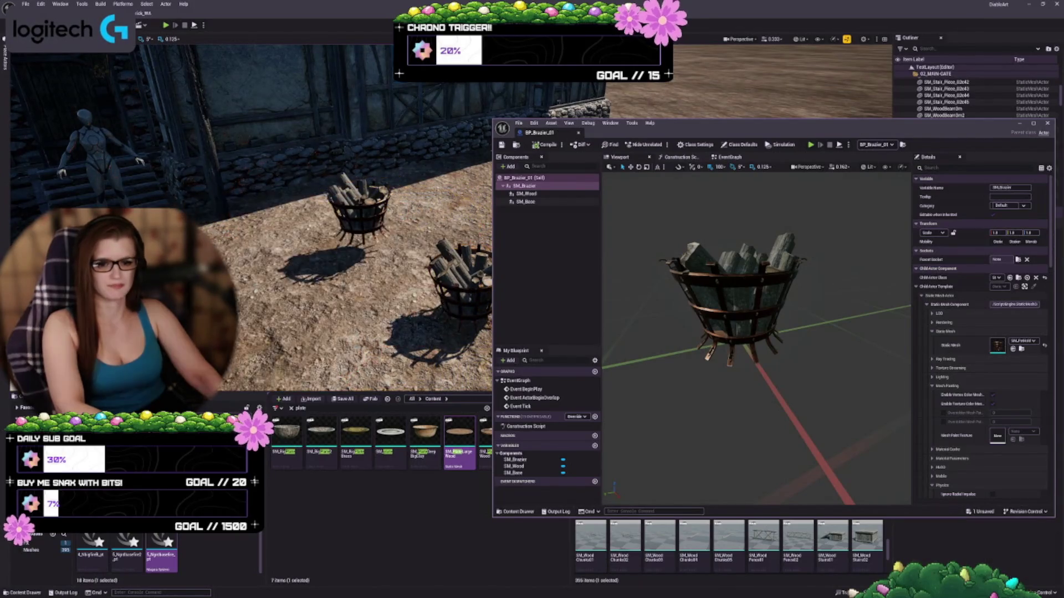
{"action": "key", "text": "ctrl+z"}
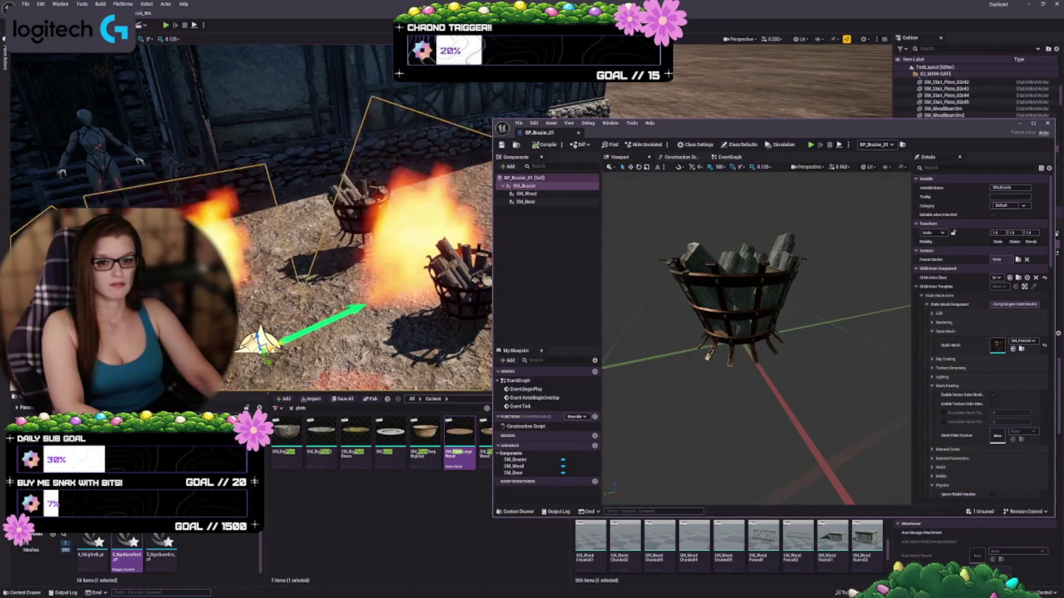
{"action": "key", "text": "Delete"}
{"action": "scroll", "coordinate": [133, 554], "scroll_direction": "up", "scroll_amount": 2}
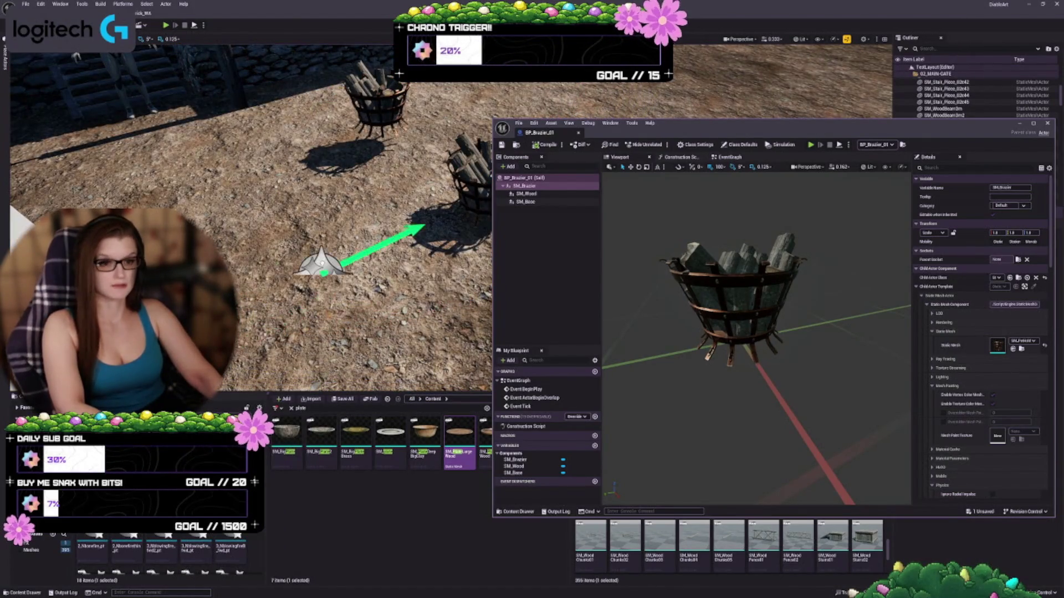
Shift the fire down-right along the ground, restore it, and frame the brazier fire.
{"action": "left_click_drag", "start_coordinate": [322, 265], "coordinate": [334, 281]}
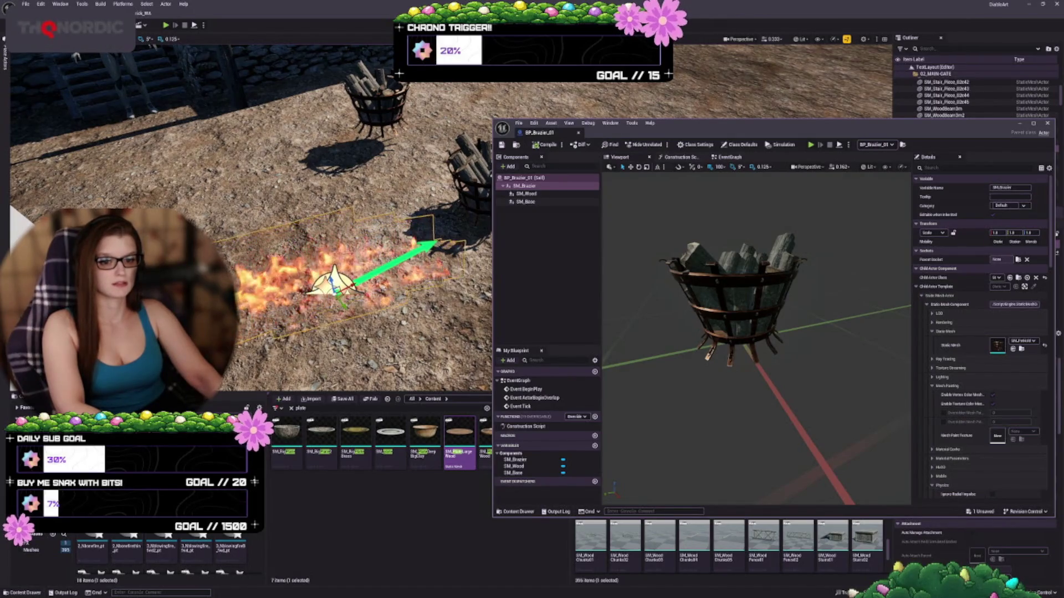
{"action": "key", "text": "Delete"}
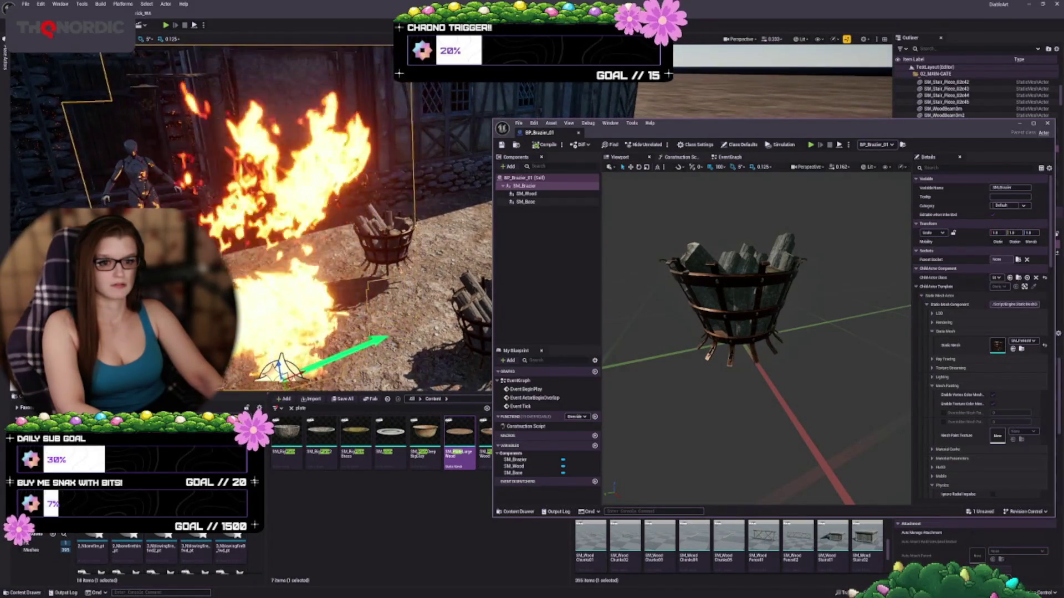
{"action": "key", "text": "Delete"}
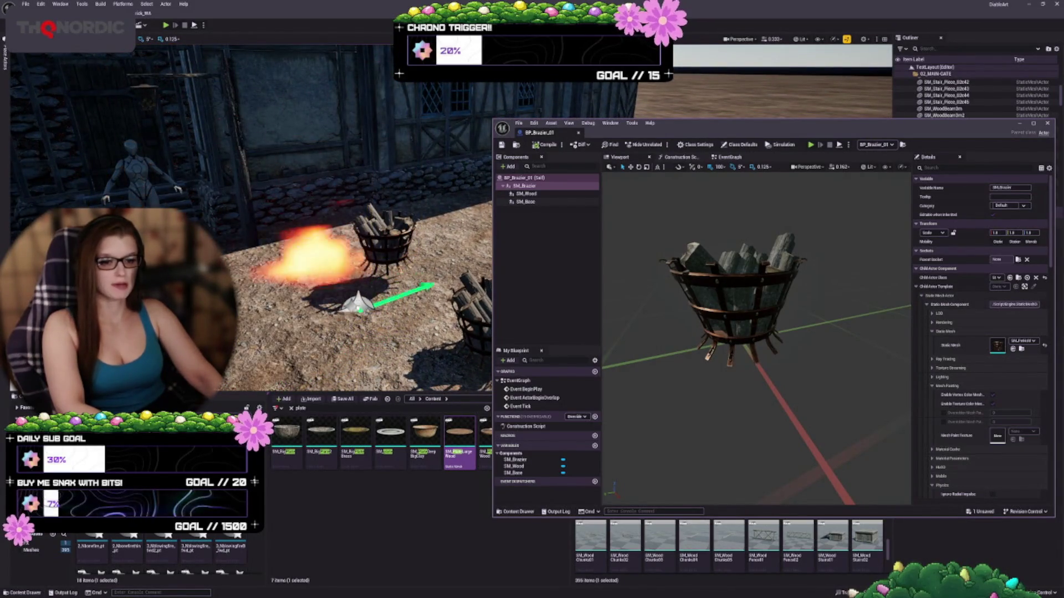
{"action": "key", "text": "ctrl+z"}
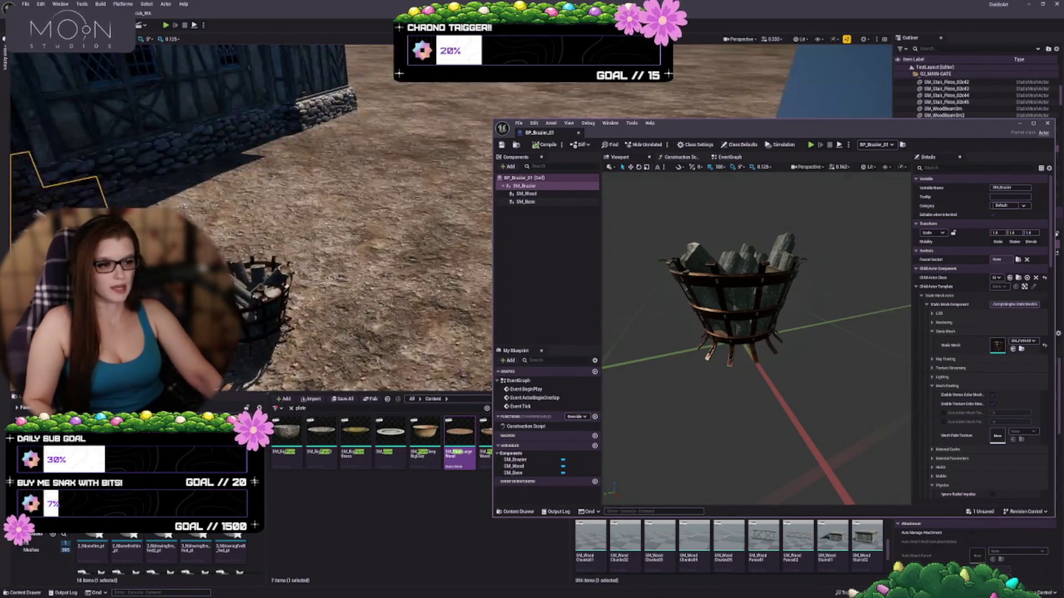
{"action": "key", "text": "f"}
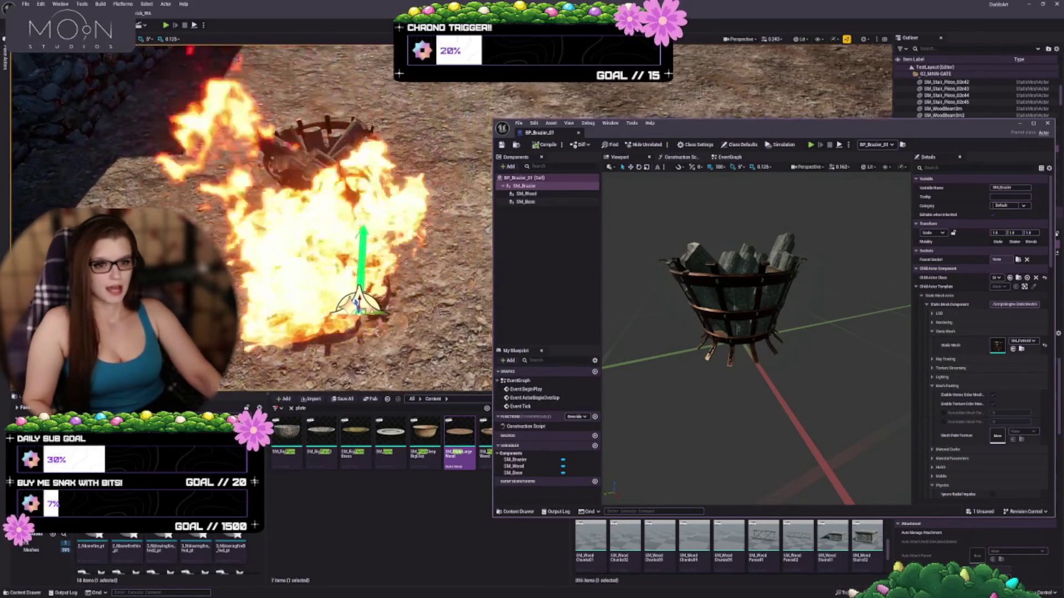
{"action": "left_click_drag", "start_coordinate": [692, 125], "coordinate": [662, 125]}
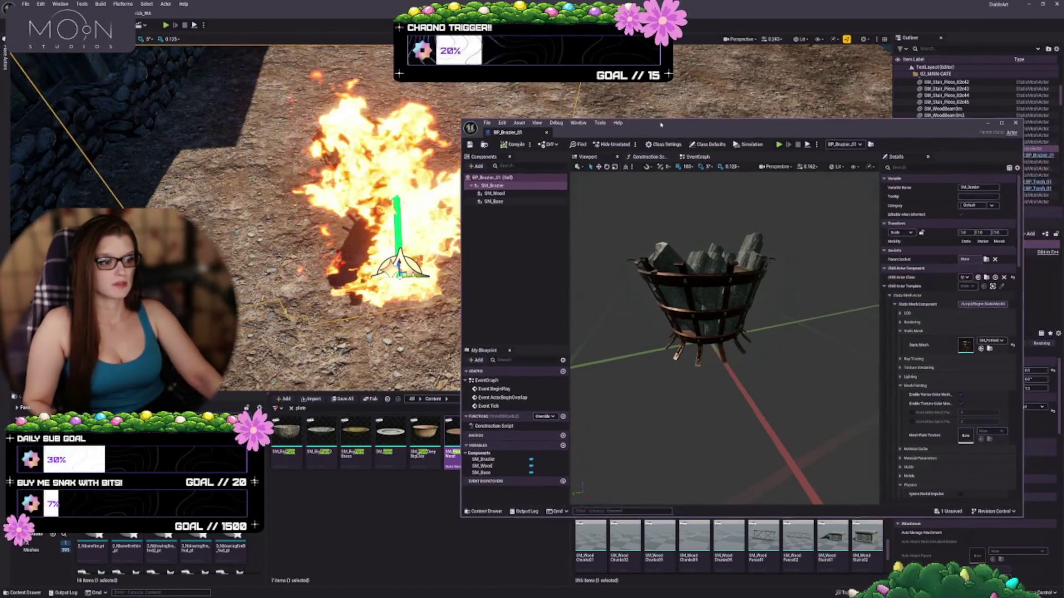
Maximize the BP_Brazier_01 window, switch between windows, and return to the level editor.
{"action": "double_click", "coordinate": [661, 124]}
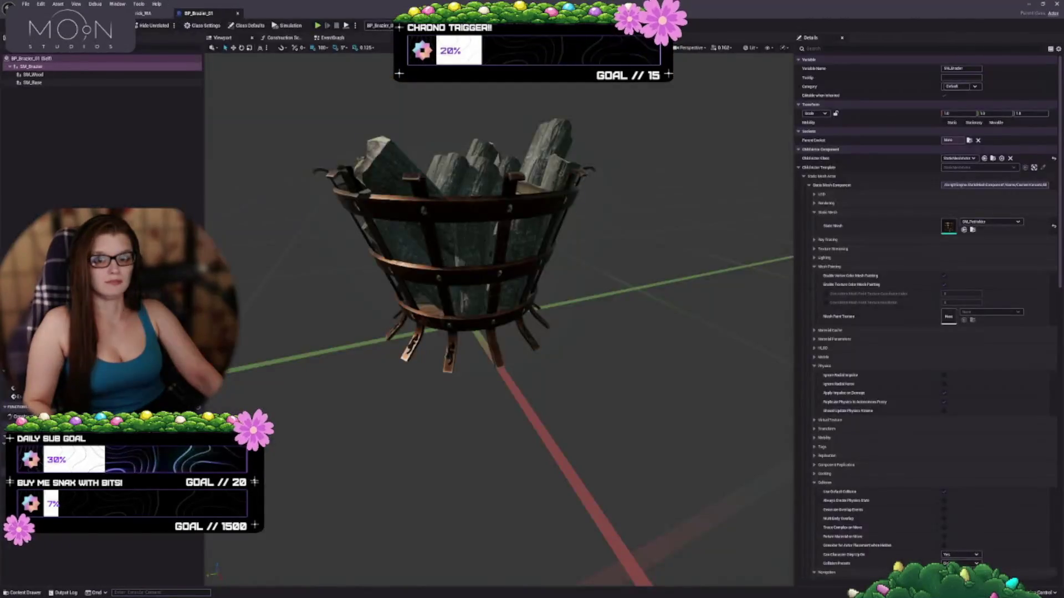
{"action": "key", "text": "alt+Tab"}
{"action": "key", "text": "alt+Tab"}
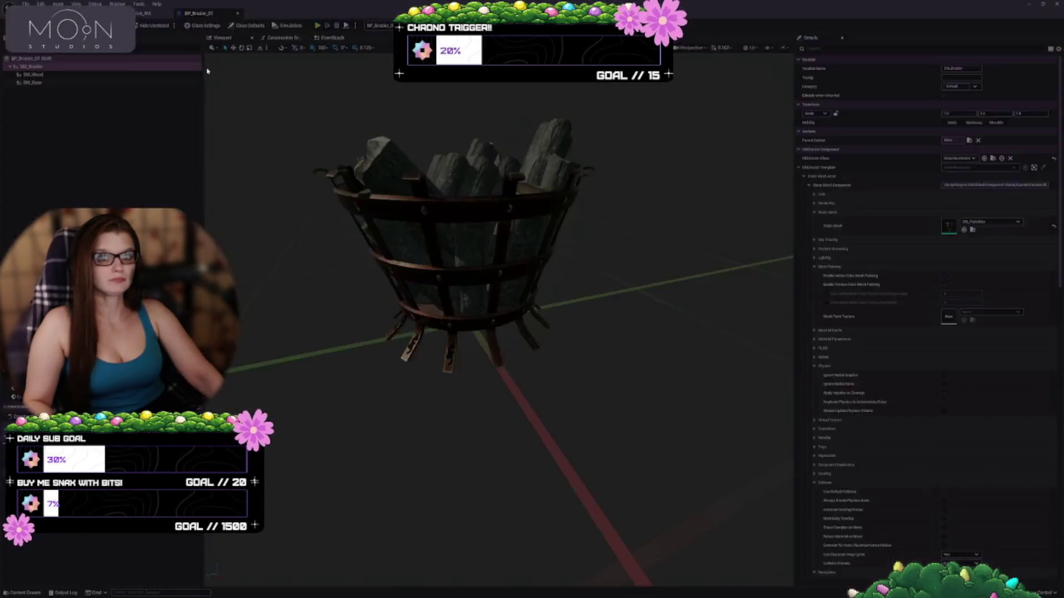
{"action": "key", "text": "alt+Tab"}
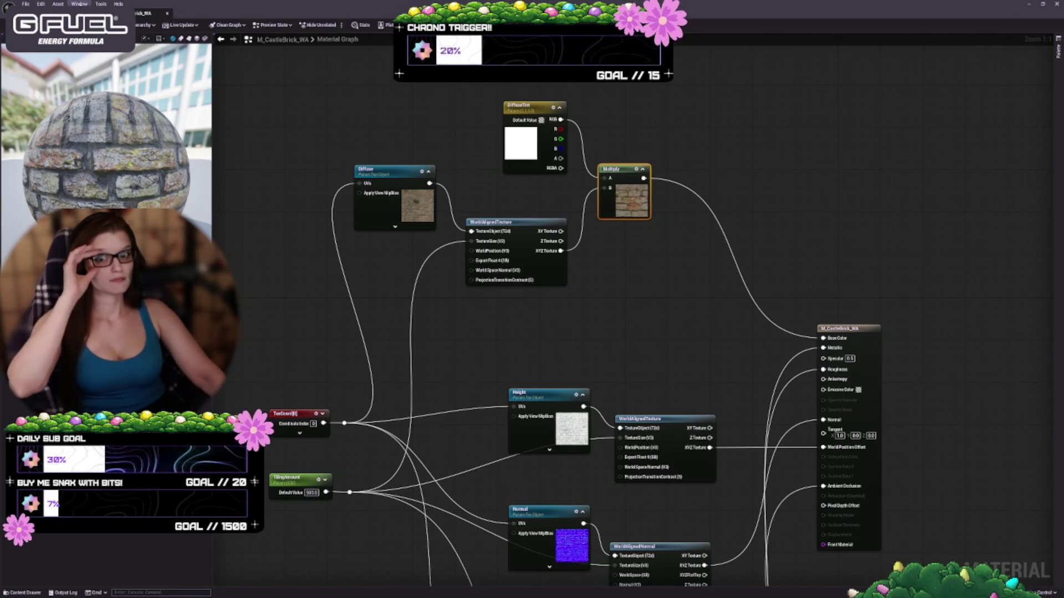
{"action": "left_click", "coordinate": [84, 12]}
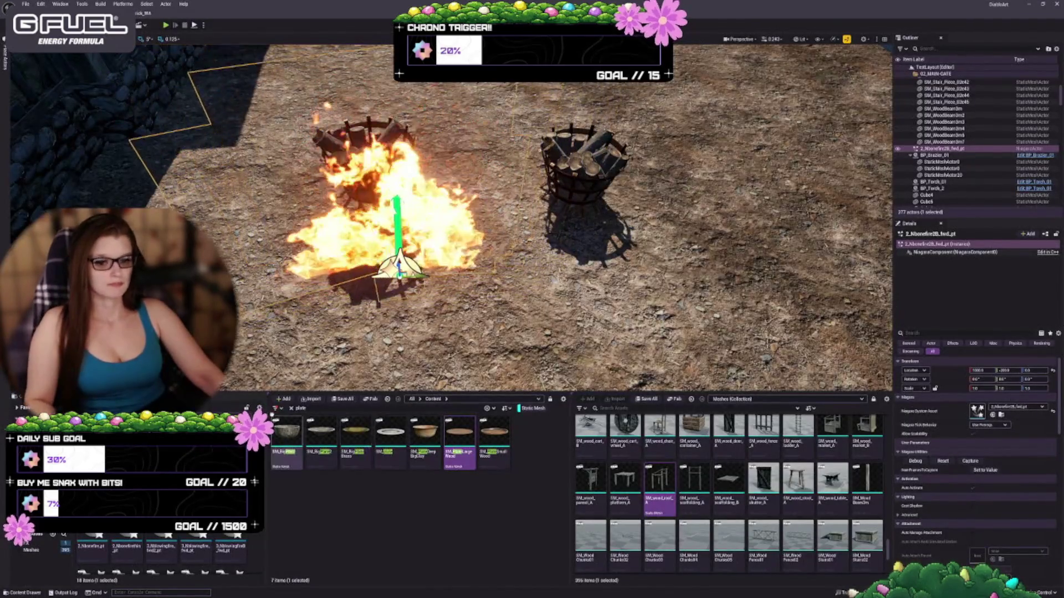
Place a bonfire Niagara effect by the braziers, frame it, and delete an extra copy.
{"action": "mouse_move", "coordinate": [127, 546]}
{"action": "left_mouse_down"}
{"action": "mouse_move", "coordinate": [237, 202]}
{"action": "mouse_move", "coordinate": [370, 270]}
{"action": "left_mouse_up"}
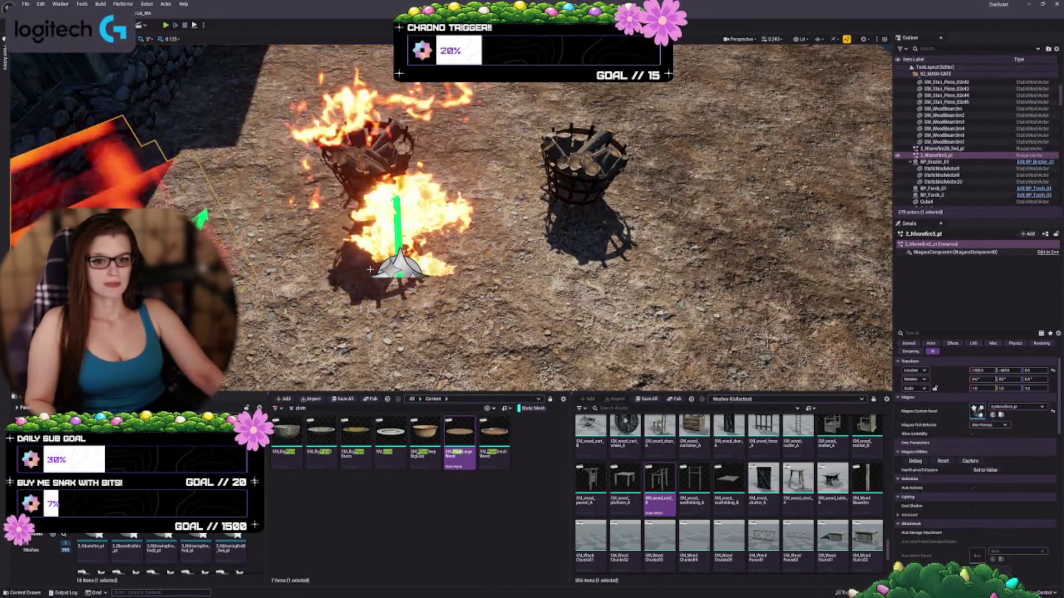
{"action": "key", "text": "f"}
{"action": "key", "text": "Escape"}
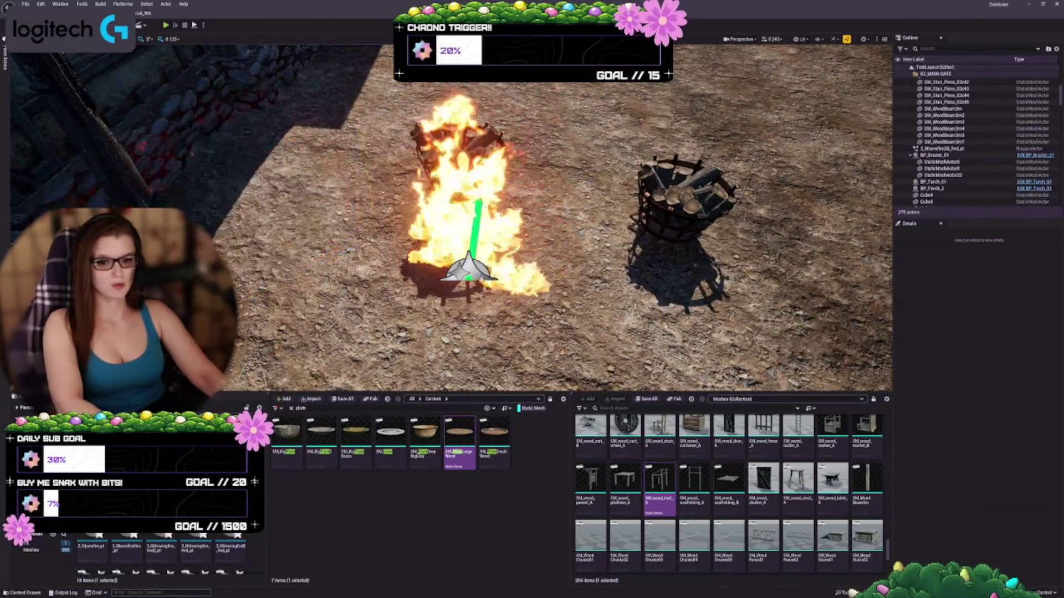
{"action": "left_click_drag", "start_coordinate": [302, 269], "coordinate": [261, 248]}
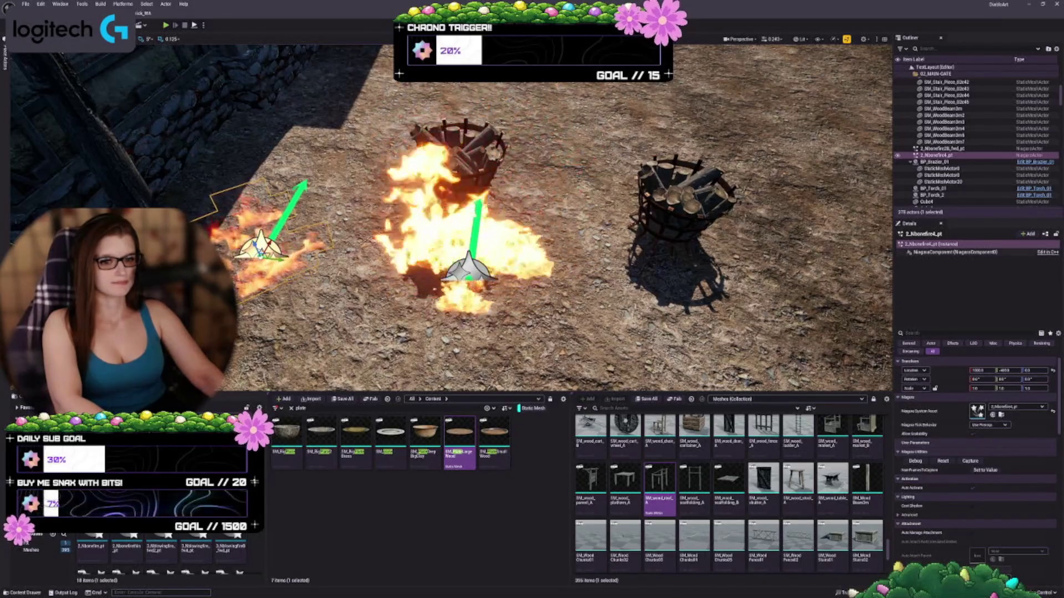
{"action": "key", "text": "Delete"}
Add another fire effect at the left, delete the middle fire, and move over the braziers.
{"action": "left_click_drag", "start_coordinate": [91, 549], "coordinate": [359, 260]}
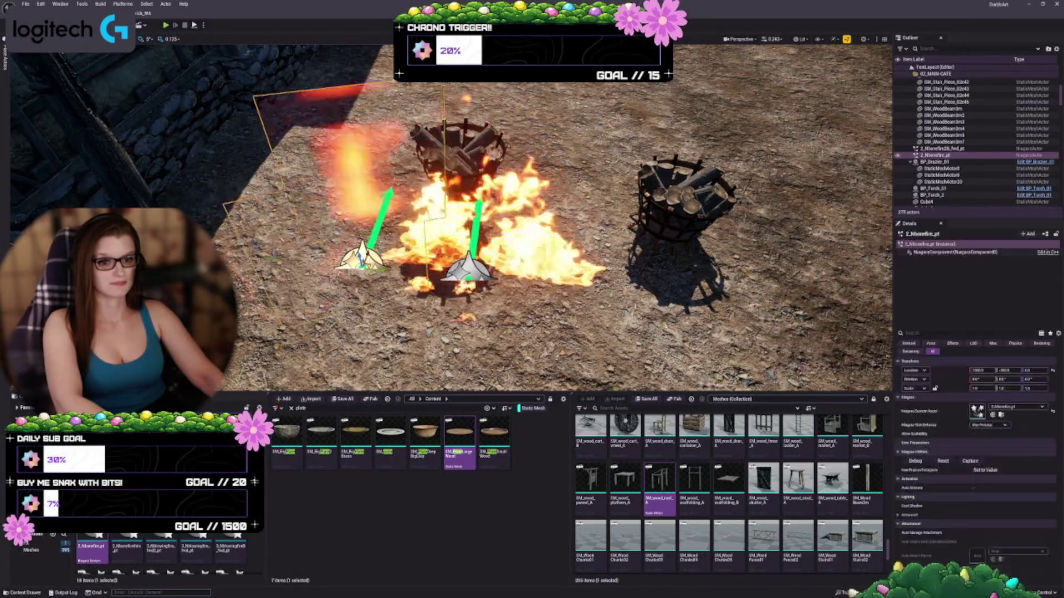
{"action": "left_click_drag", "start_coordinate": [558, 300], "coordinate": [477, 302]}
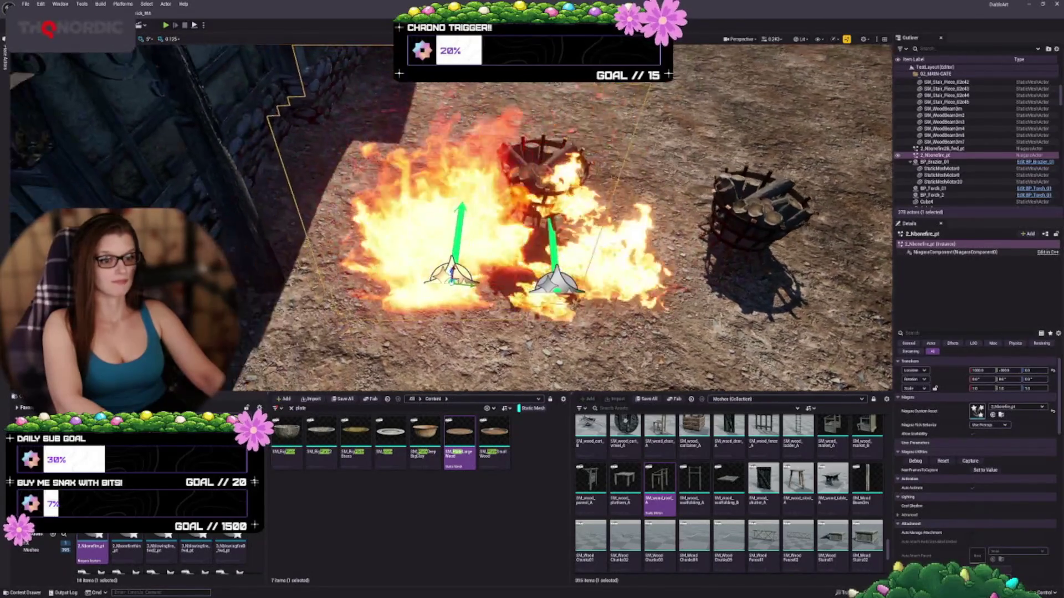
{"action": "left_click", "coordinate": [557, 300]}
{"action": "key", "text": "Delete"}
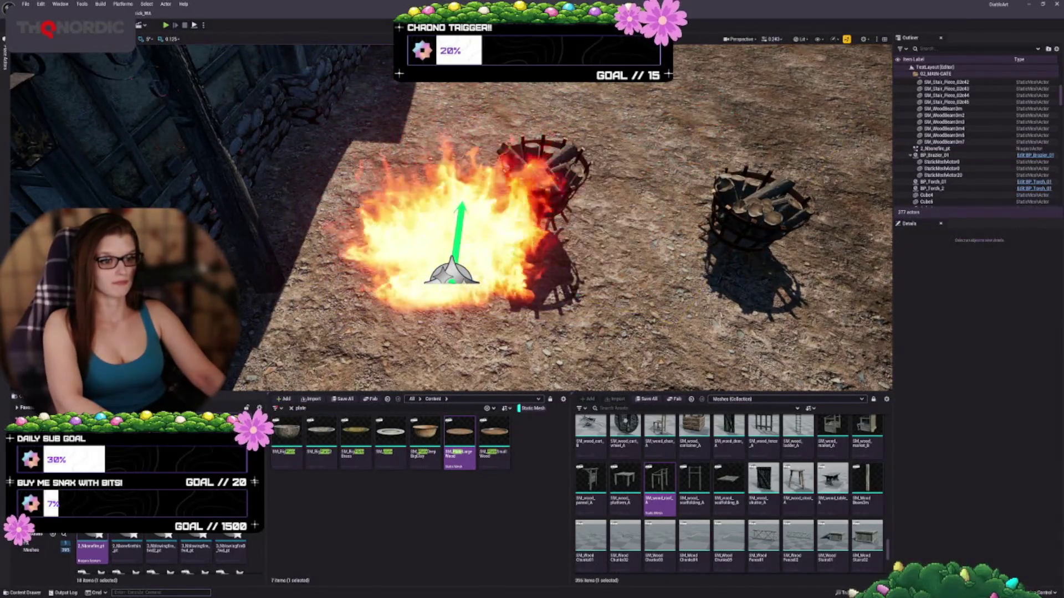
{"action": "scroll", "coordinate": [554, 216], "scroll_direction": "down", "scroll_amount": 2}
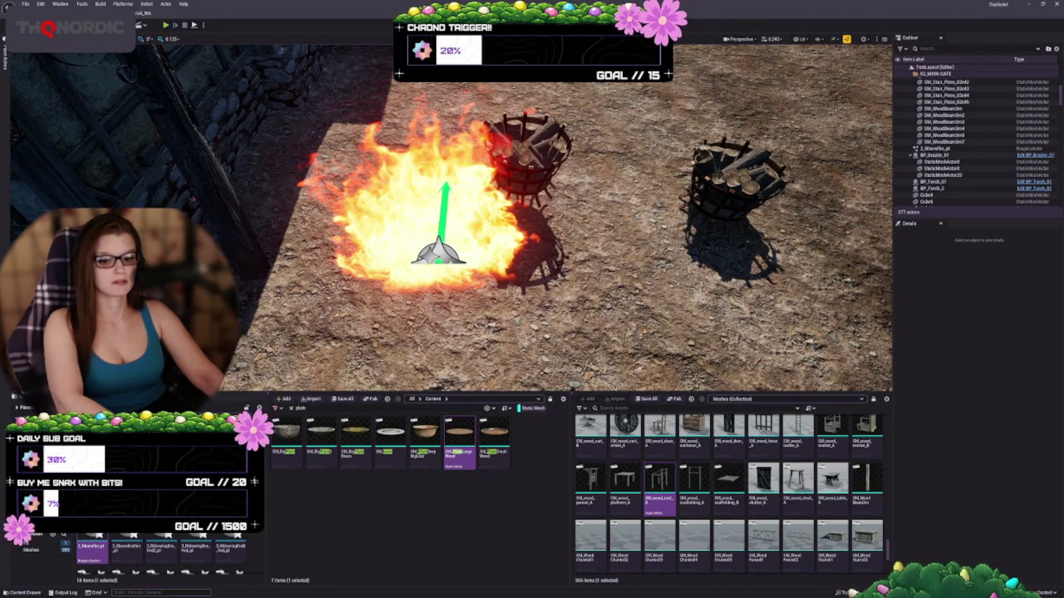
{"action": "key", "text": "Up"}
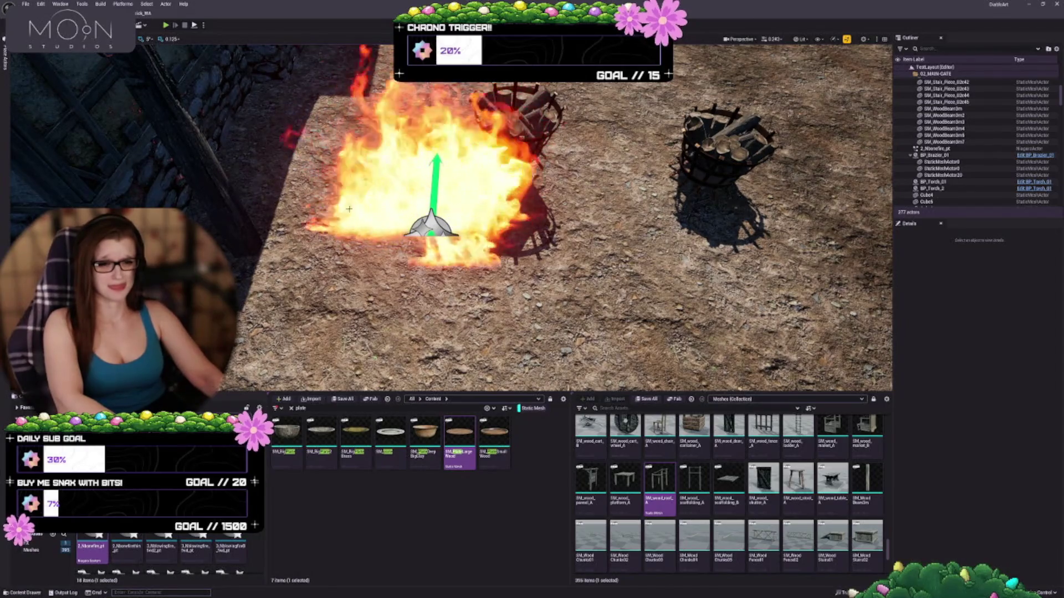
{"action": "key", "text": "Right"}
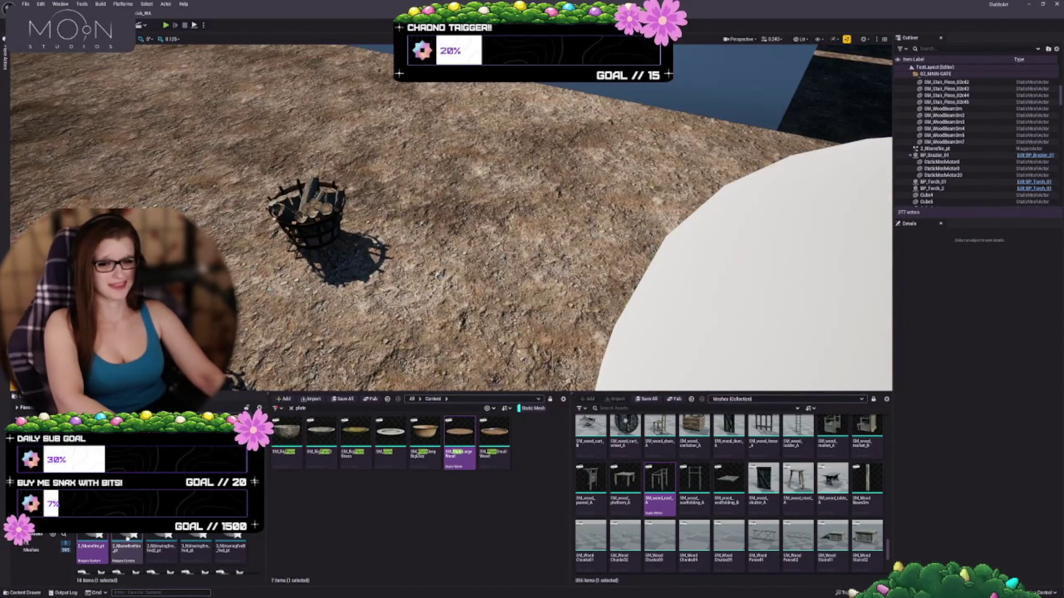
Place the thin bonfire and blowing fire effects, then delete one of them.
{"action": "mouse_move", "coordinate": [126, 546]}
{"action": "left_mouse_down"}
{"action": "mouse_move", "coordinate": [451, 281]}
{"action": "mouse_move", "coordinate": [302, 472]}
{"action": "left_mouse_up"}
{"action": "left_click_drag", "start_coordinate": [161, 549], "coordinate": [489, 264]}
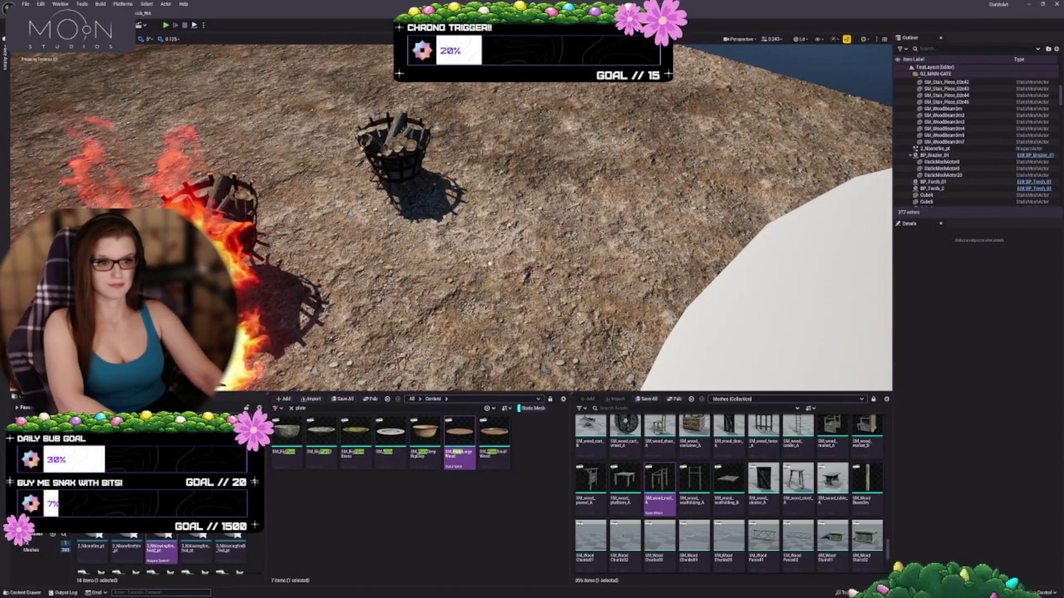
{"action": "mouse_move", "coordinate": [512, 223]}
{"action": "left_mouse_down"}
{"action": "mouse_move", "coordinate": [526, 241]}
{"action": "mouse_move", "coordinate": [498, 200]}
{"action": "left_mouse_up"}
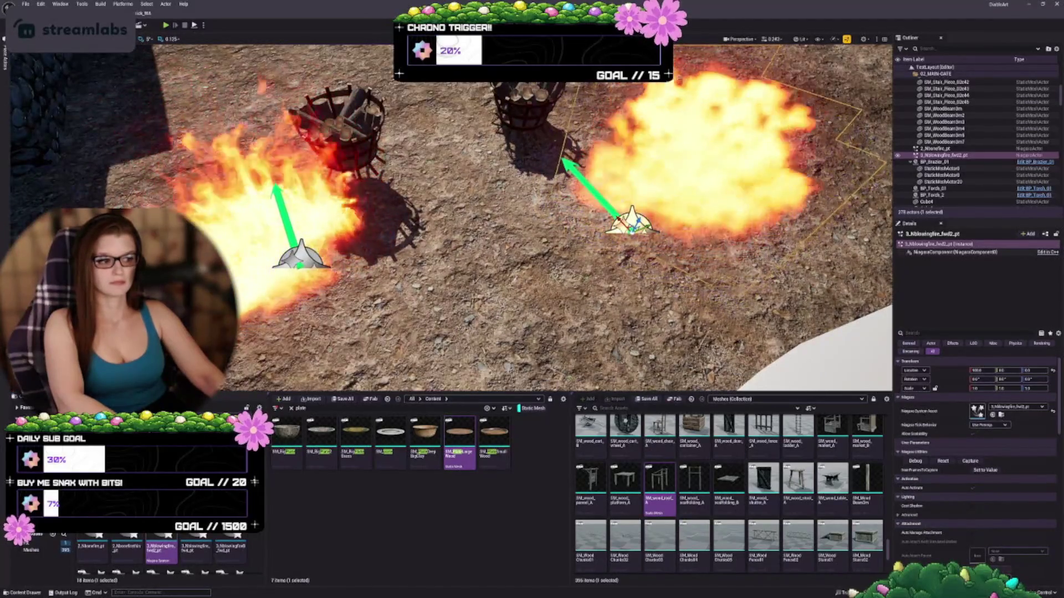
{"action": "scroll", "coordinate": [451, 216], "scroll_direction": "down", "scroll_amount": 3}
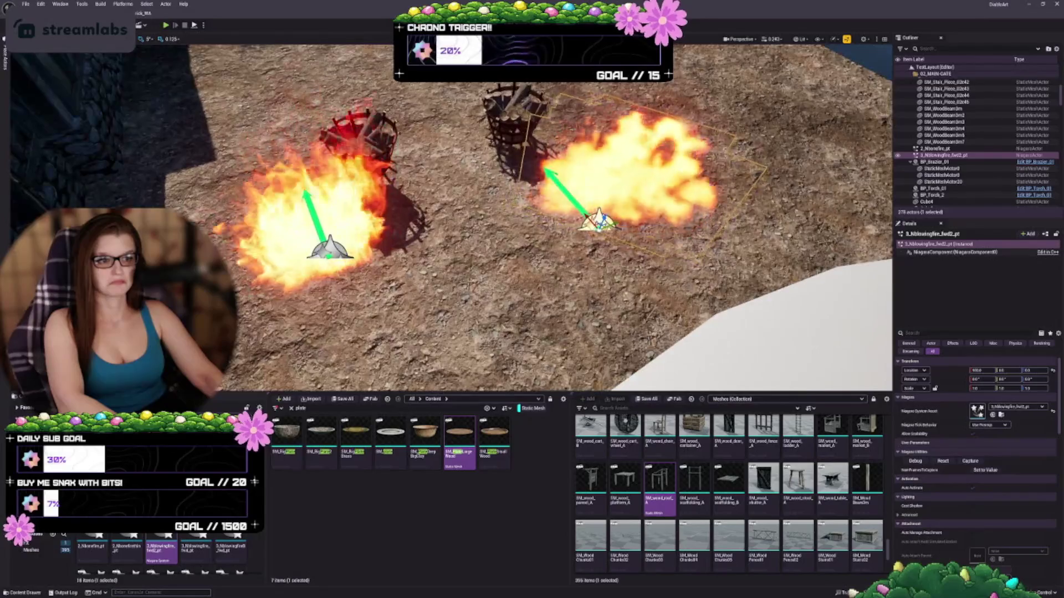
{"action": "scroll", "coordinate": [451, 216], "scroll_direction": "up", "scroll_amount": 5}
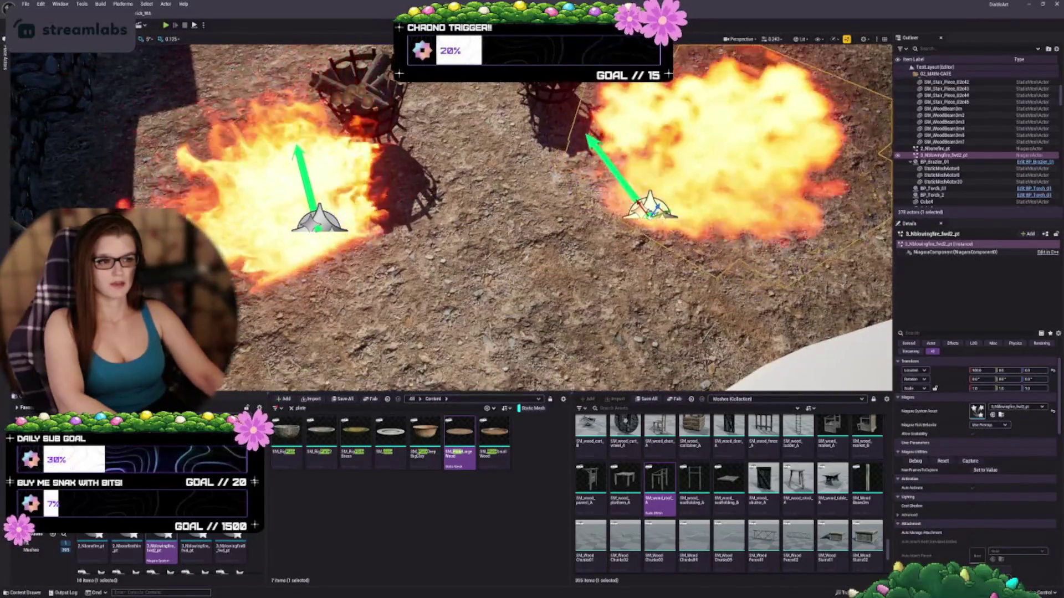
{"action": "mouse_move", "coordinate": [452, 216]}
{"action": "left_mouse_down"}
{"action": "mouse_move", "coordinate": [399, 221]}
{"action": "mouse_move", "coordinate": [399, 166]}
{"action": "mouse_move", "coordinate": [354, 155]}
{"action": "mouse_move", "coordinate": [322, 178]}
{"action": "left_mouse_up"}
{"action": "key", "text": "Delete"}
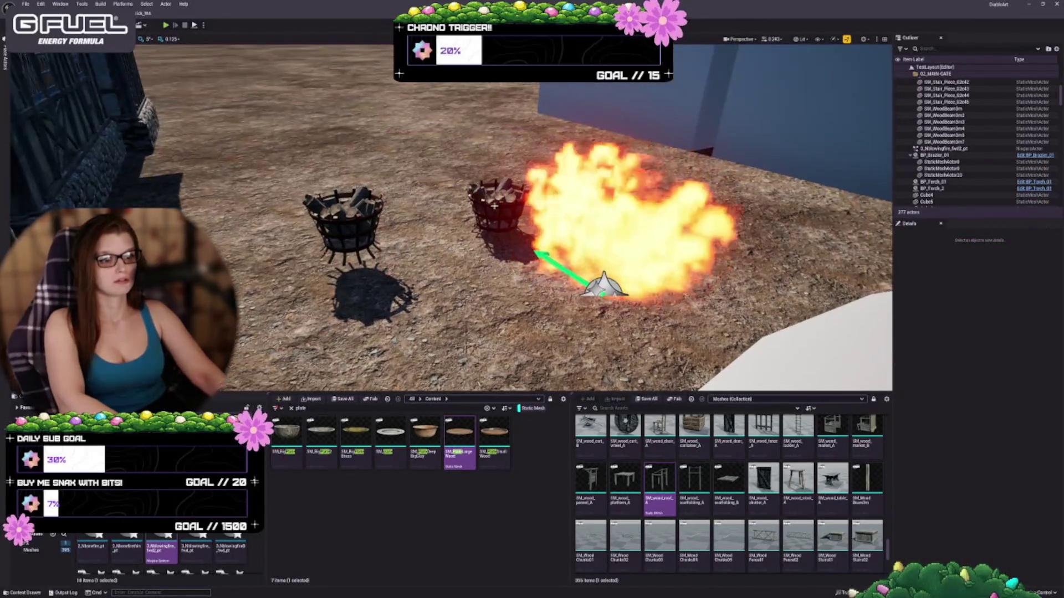
Place a blowing fire effect before the left brazier and delete the right blowing fire.
{"action": "left_click_drag", "start_coordinate": [388, 221], "coordinate": [512, 248]}
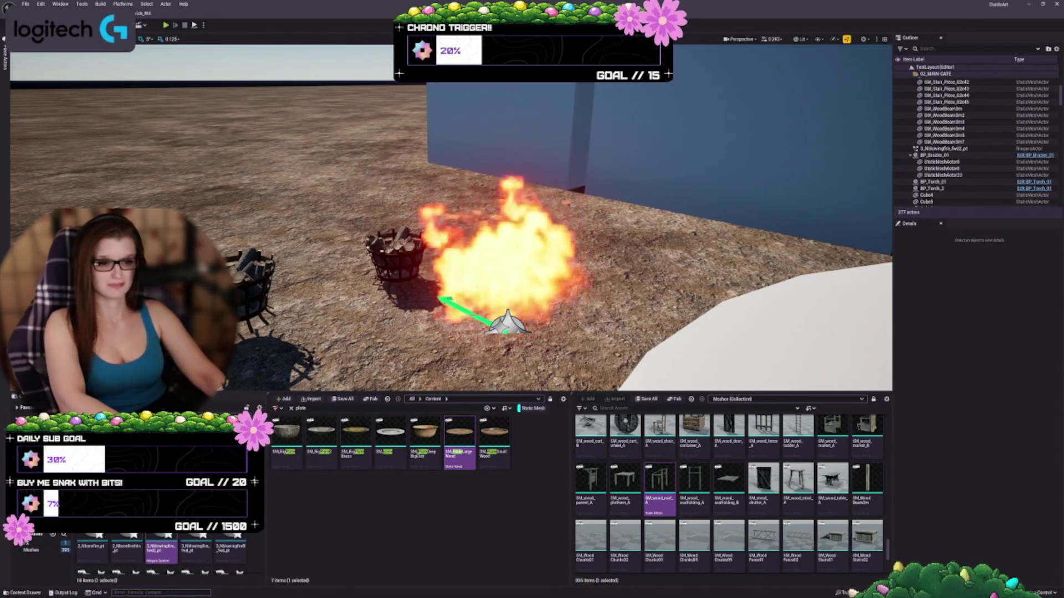
{"action": "left_click_drag", "start_coordinate": [499, 249], "coordinate": [488, 222]}
{"action": "mouse_move", "coordinate": [195, 548]}
{"action": "left_mouse_down"}
{"action": "mouse_move", "coordinate": [388, 282]}
{"action": "mouse_move", "coordinate": [429, 272]}
{"action": "left_mouse_up"}
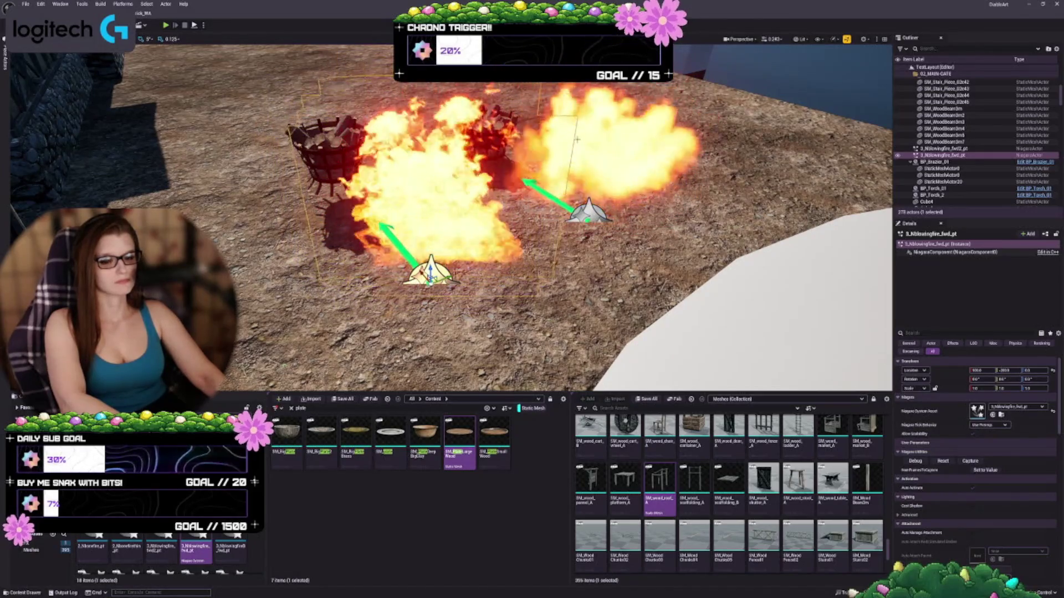
{"action": "key", "text": "Delete"}
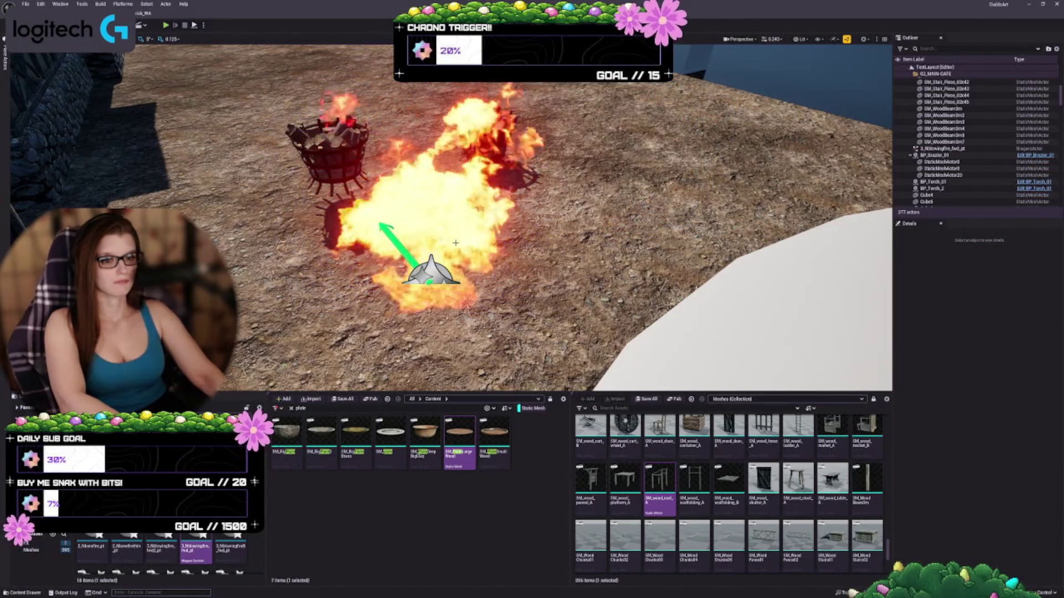
{"action": "scroll", "coordinate": [166, 554], "scroll_direction": "down", "scroll_amount": 3}
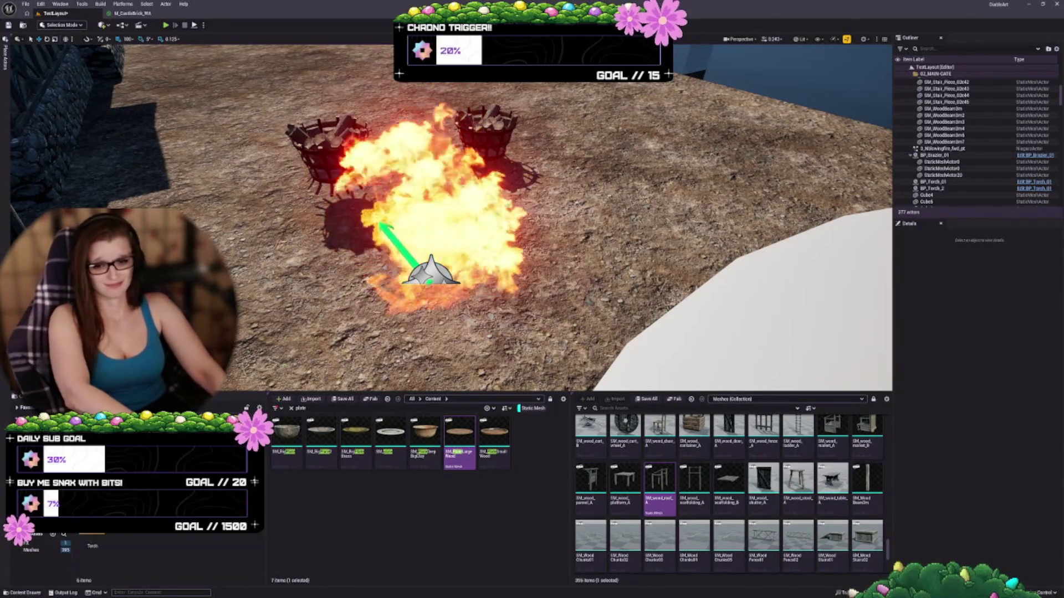
Open the Torch folder and use bookmarks 1 and 2 to fly toward the gate's wall torch.
{"action": "double_click", "coordinate": [110, 540]}
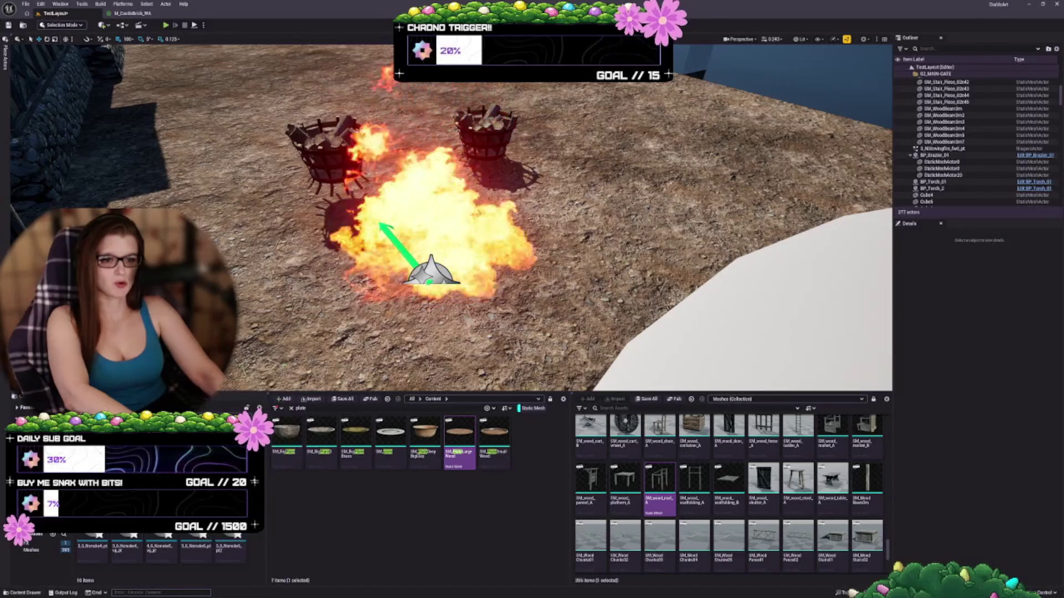
{"action": "key", "text": "1"}
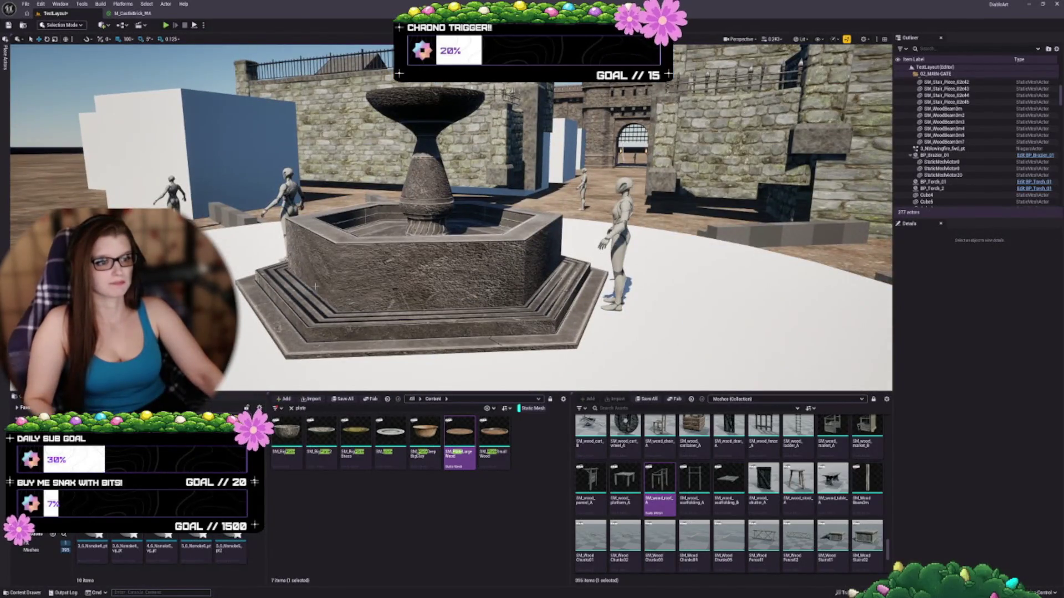
{"action": "key", "text": "2"}
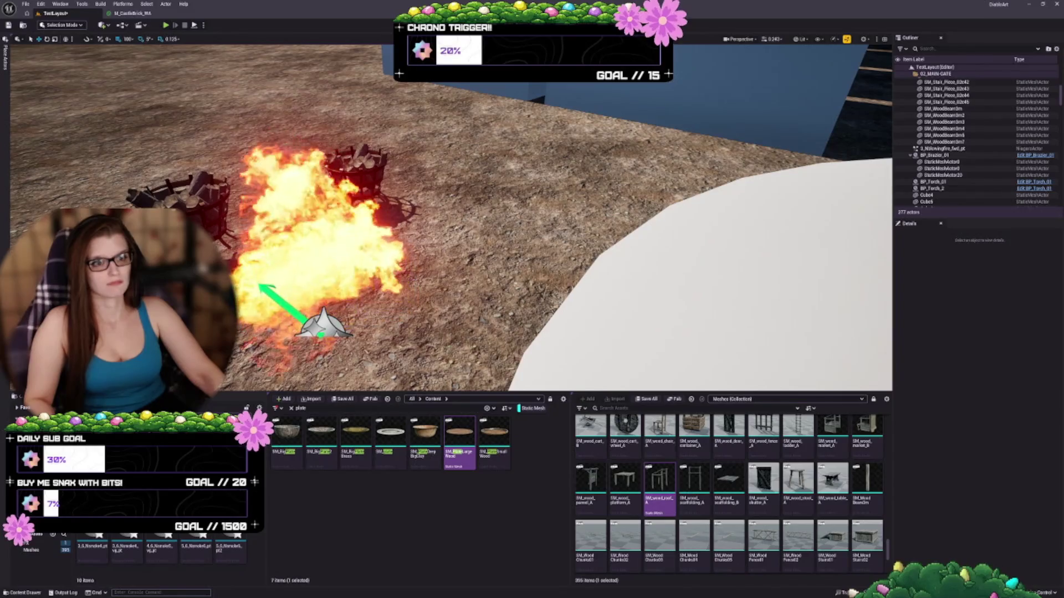
{"action": "key", "text": "1"}
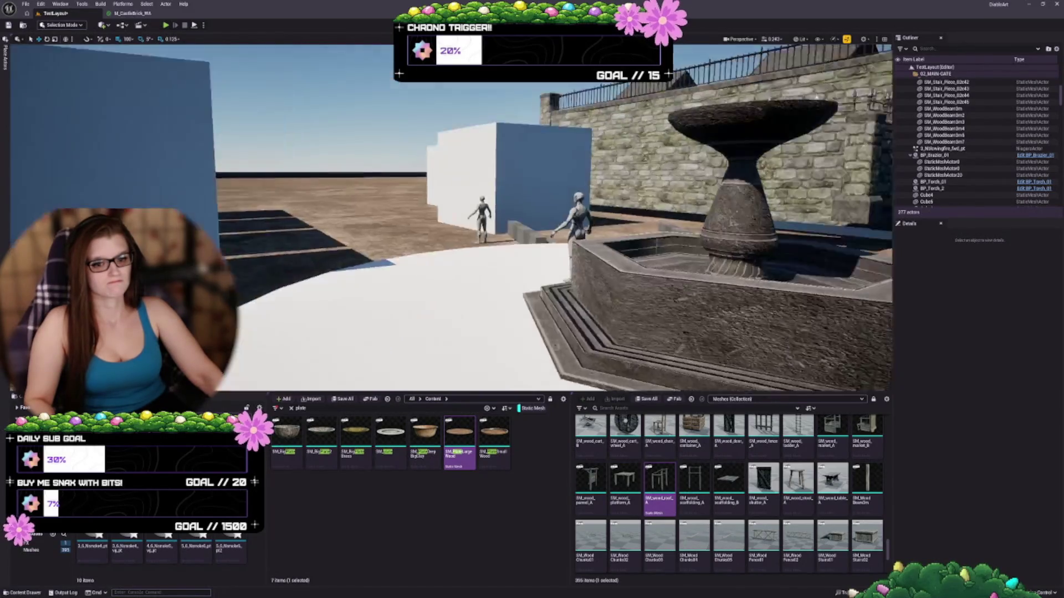
{"action": "scroll", "coordinate": [450, 216], "scroll_direction": "up", "scroll_amount": 10}
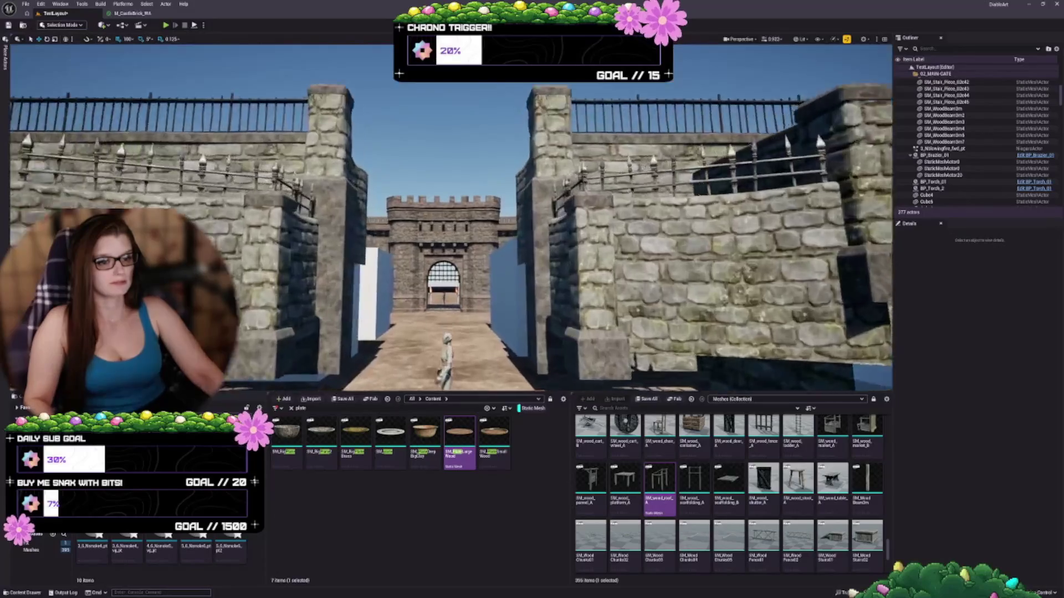
{"action": "scroll", "coordinate": [316, 287], "scroll_direction": "up", "scroll_amount": 10}
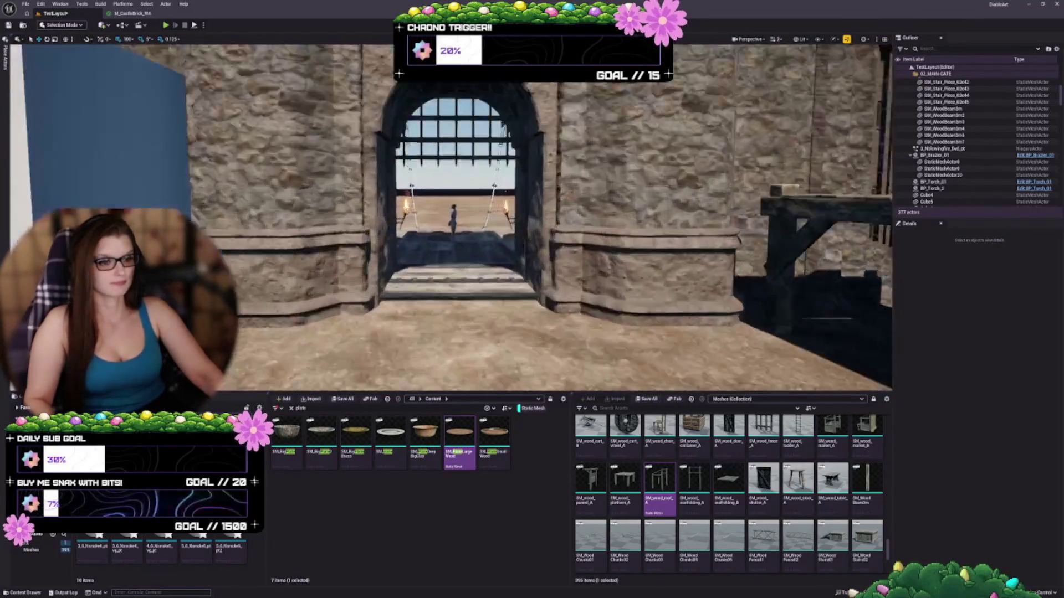
{"action": "scroll", "coordinate": [316, 286], "scroll_direction": "down", "scroll_amount": 4}
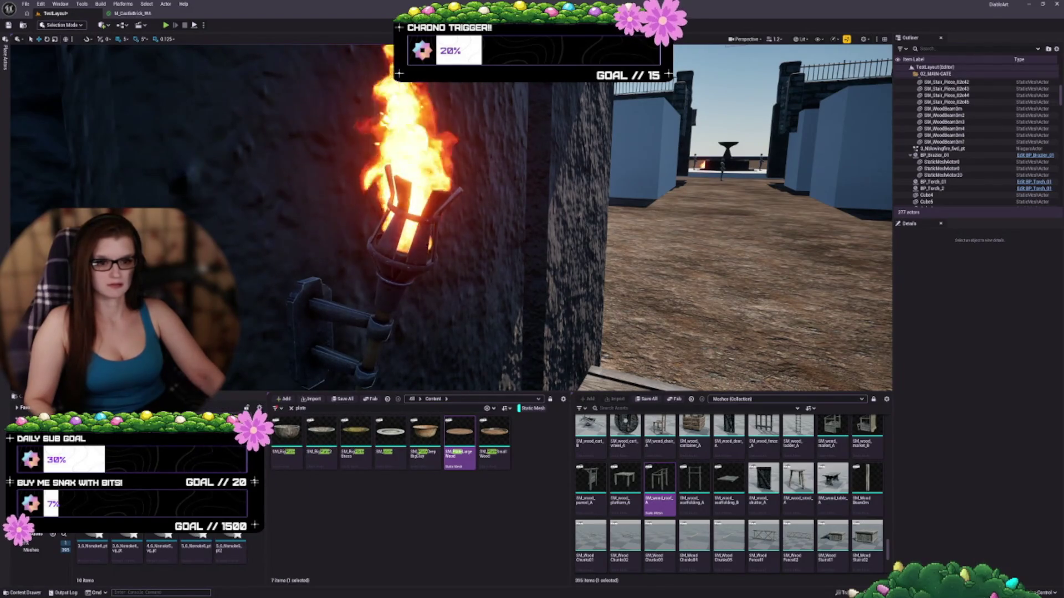
Drop a trial Nsmoke effect onto the wooden planks below the torch and slide it along them.
{"action": "left_click_drag", "start_coordinate": [554, 222], "coordinate": [554, 260]}
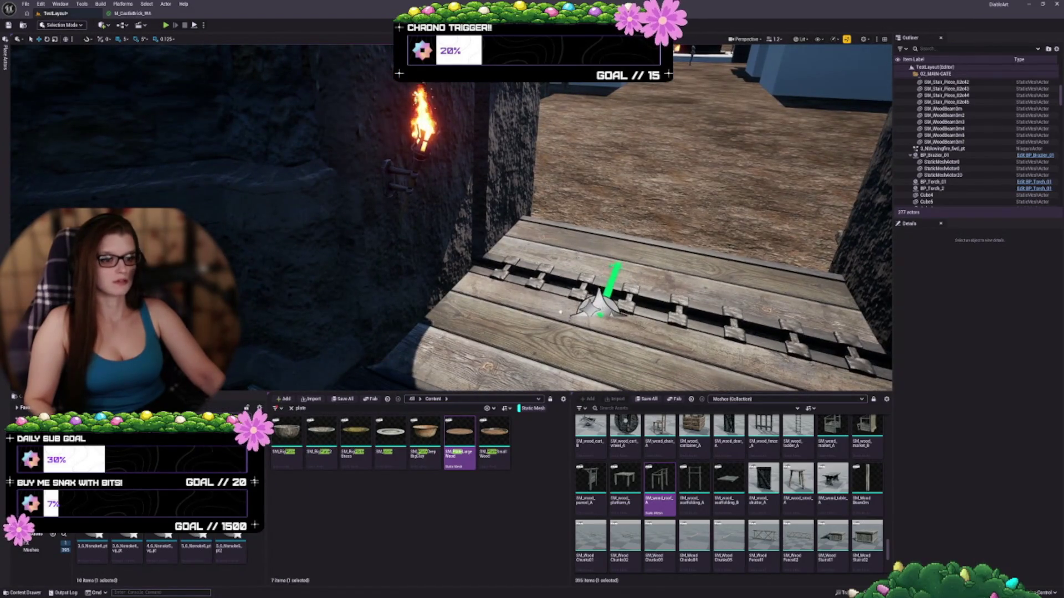
{"action": "left_click_drag", "start_coordinate": [560, 312], "coordinate": [458, 216]}
{"action": "left_click_drag", "start_coordinate": [488, 321], "coordinate": [490, 323]}
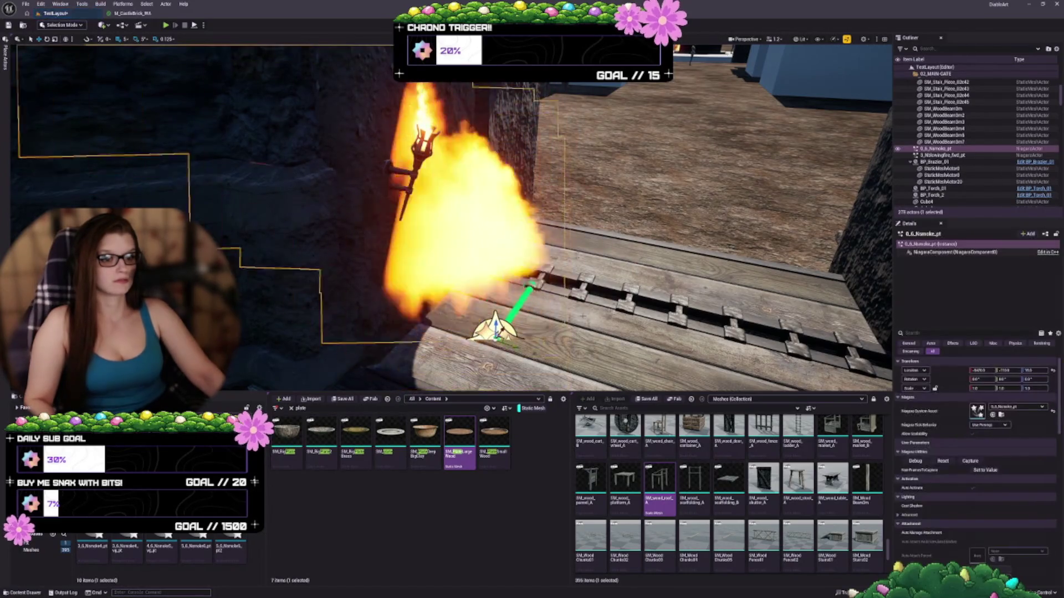
{"action": "left_click_drag", "start_coordinate": [405, 278], "coordinate": [499, 288]}
{"action": "left_click_drag", "start_coordinate": [532, 222], "coordinate": [536, 249]}
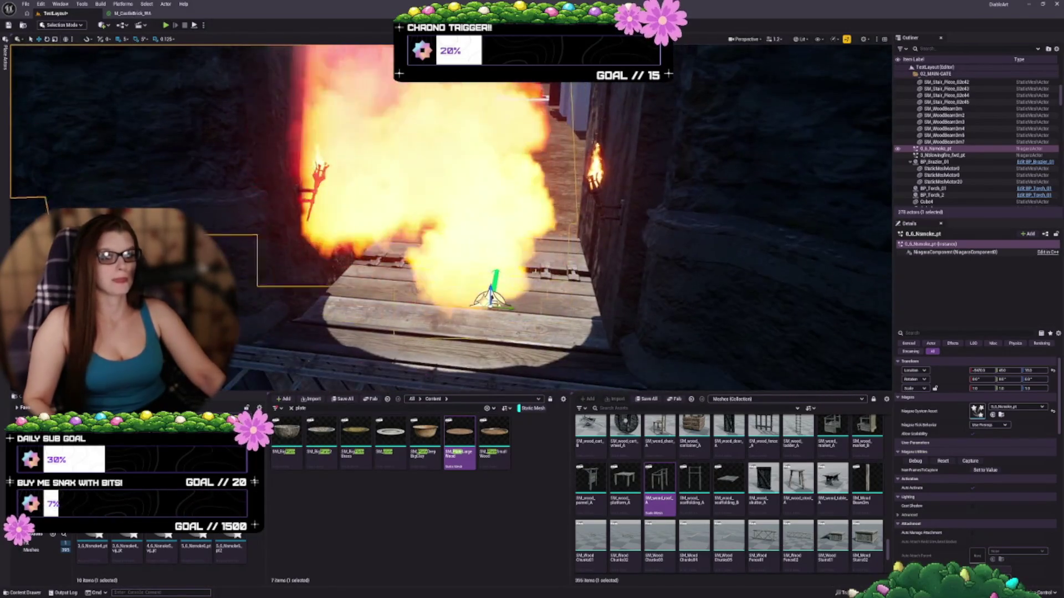
Delete the trial effect, compare variants with undo, and remove it again.
{"action": "key", "text": "Delete"}
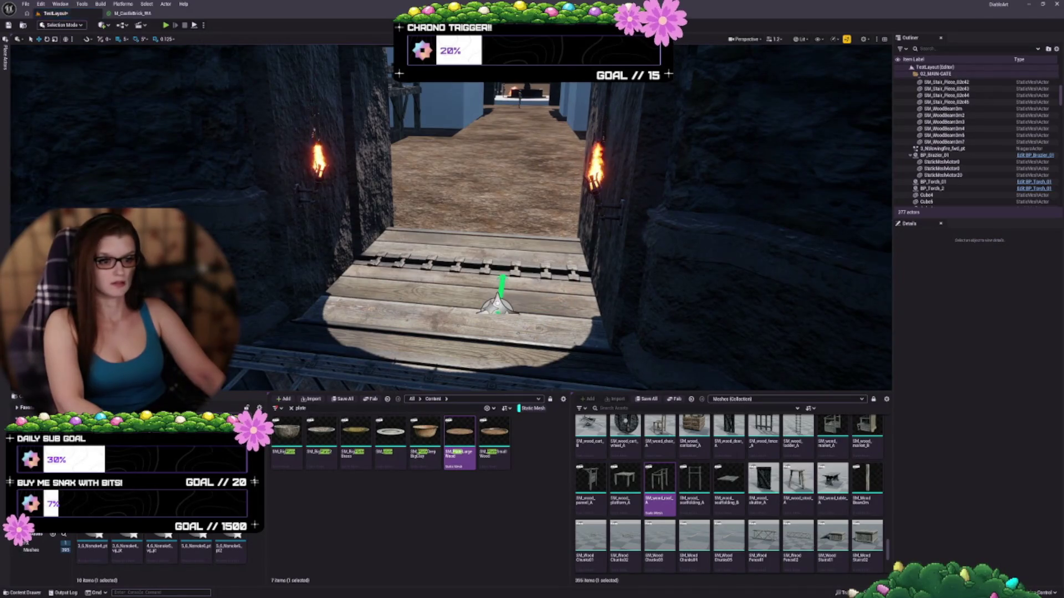
{"action": "key", "text": "ctrl+z"}
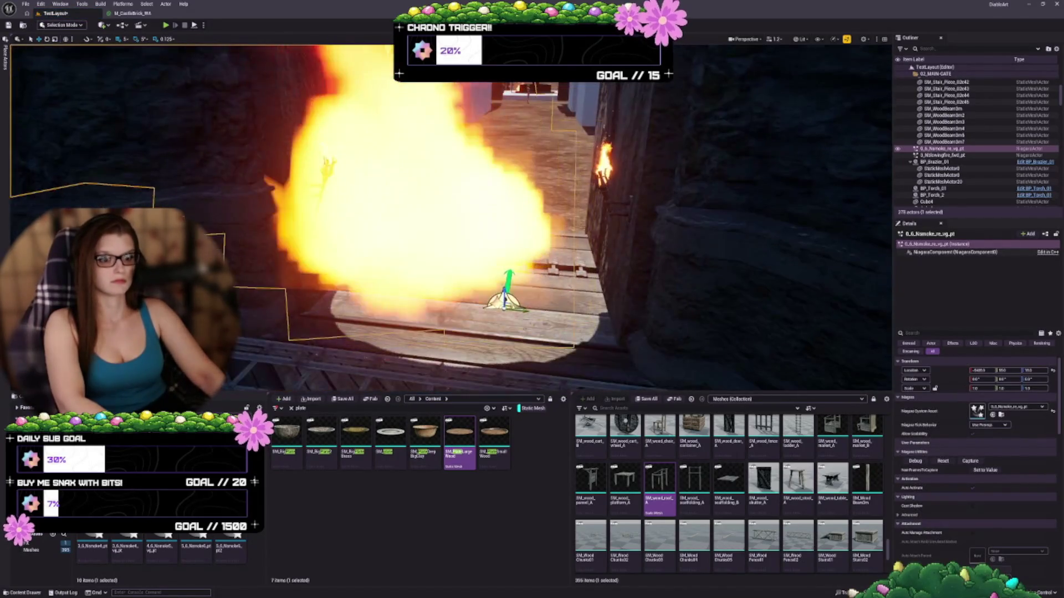
{"action": "key", "text": "ctrl+z"}
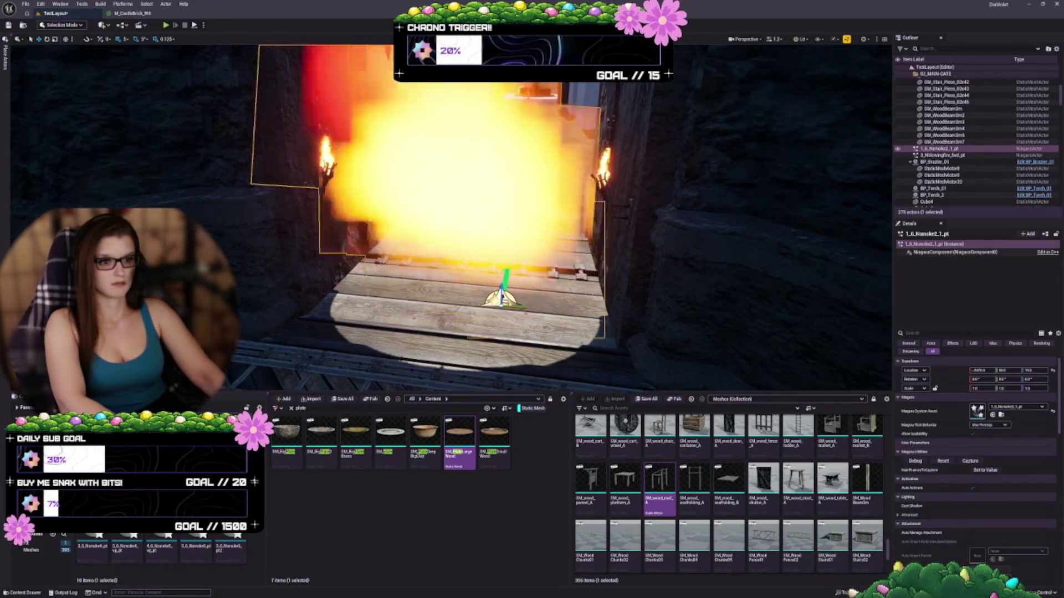
{"action": "key", "text": "ctrl+z"}
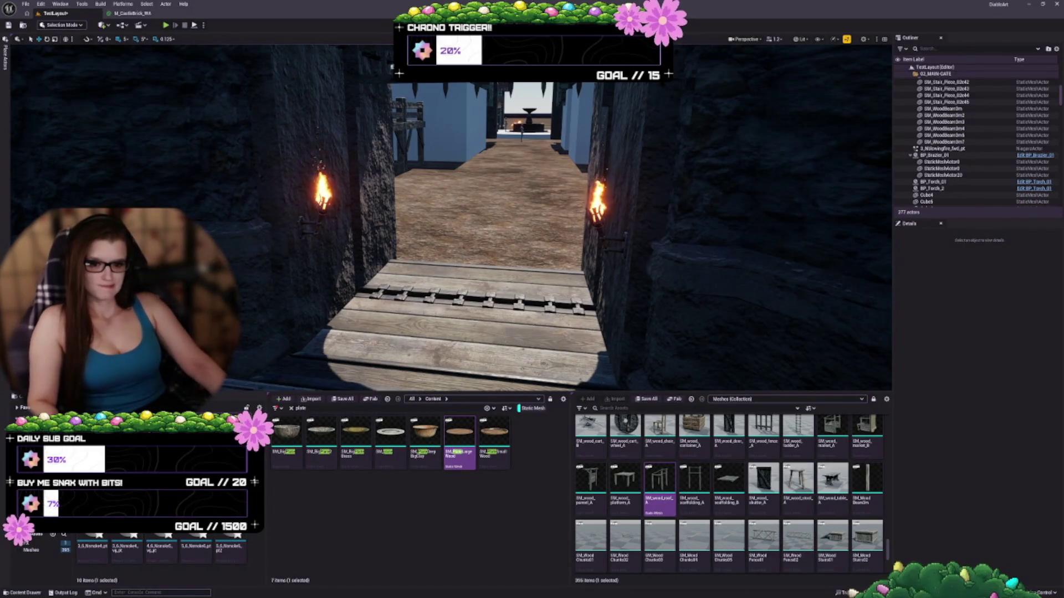
Preview several smoke and fire variants on the bridge, including 3_6_Nsmoke4_vg_pt, deleting each one.
{"action": "left_click_drag", "start_coordinate": [448, 319], "coordinate": [501, 304]}
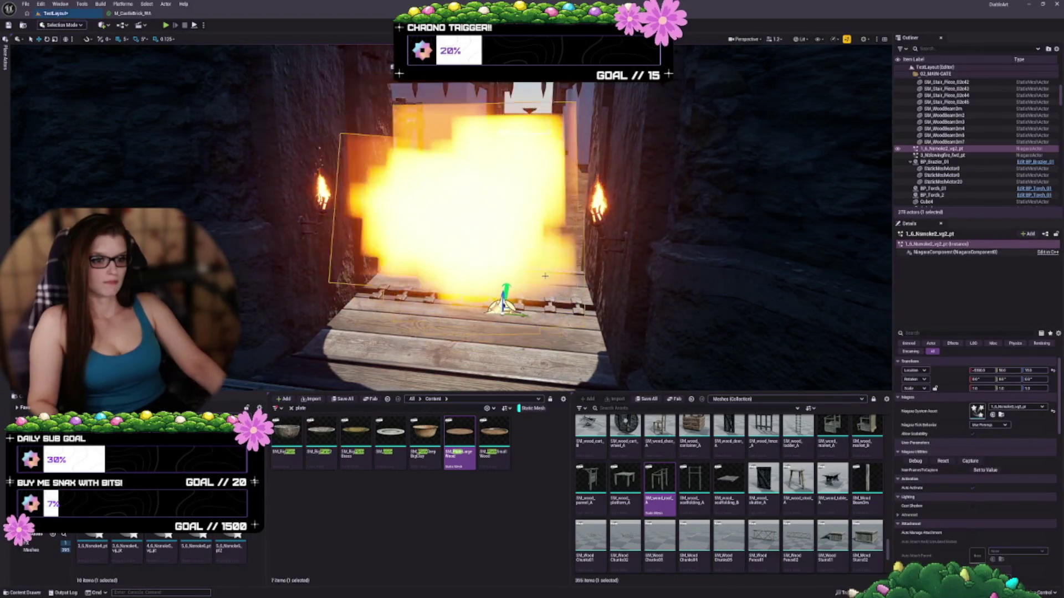
{"action": "key", "text": "Delete"}
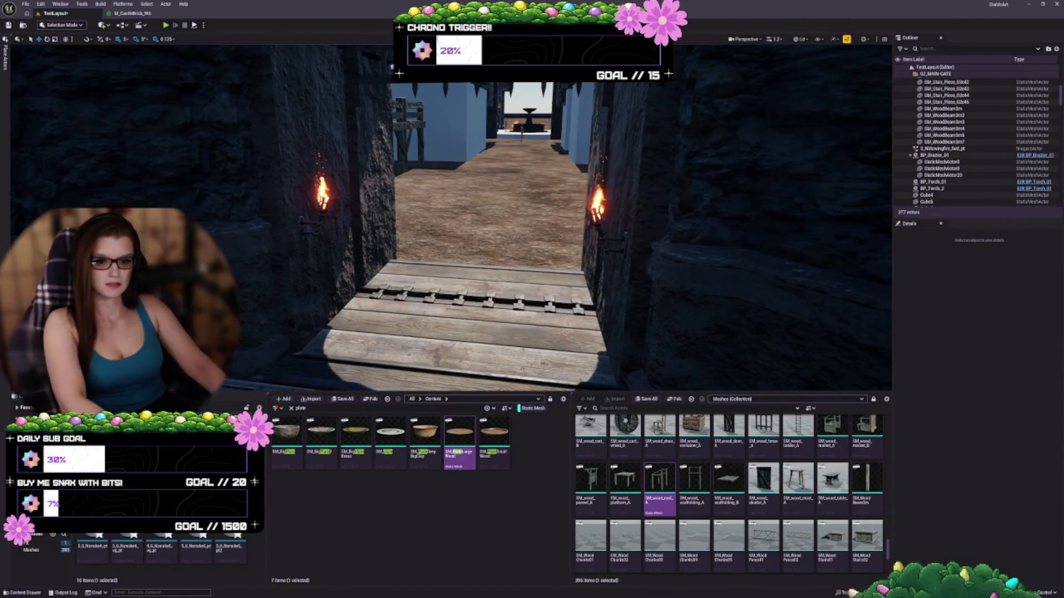
{"action": "left_click_drag", "start_coordinate": [126, 540], "coordinate": [474, 308]}
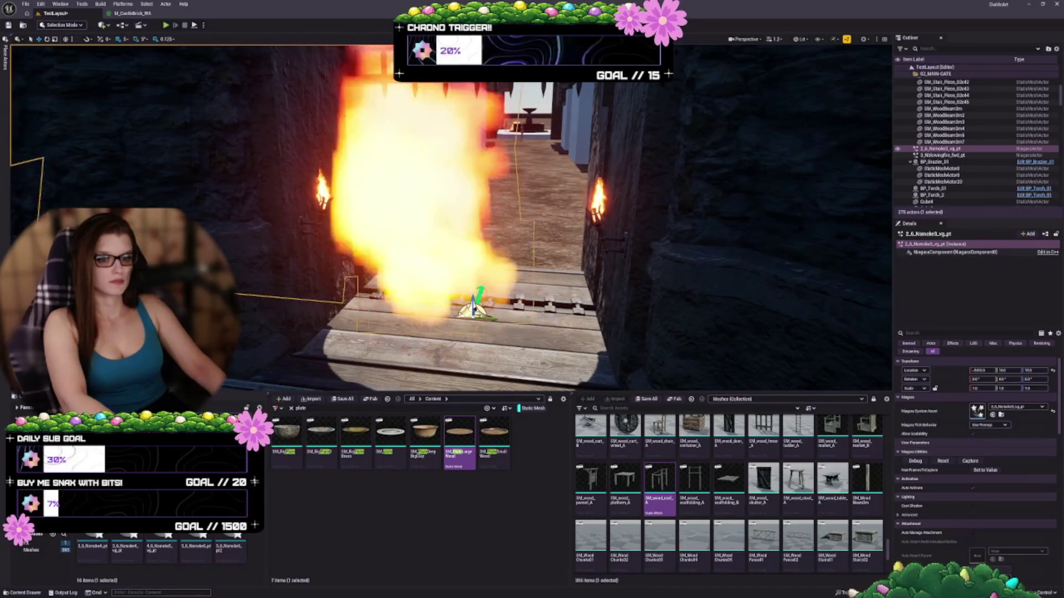
{"action": "key", "text": "Delete"}
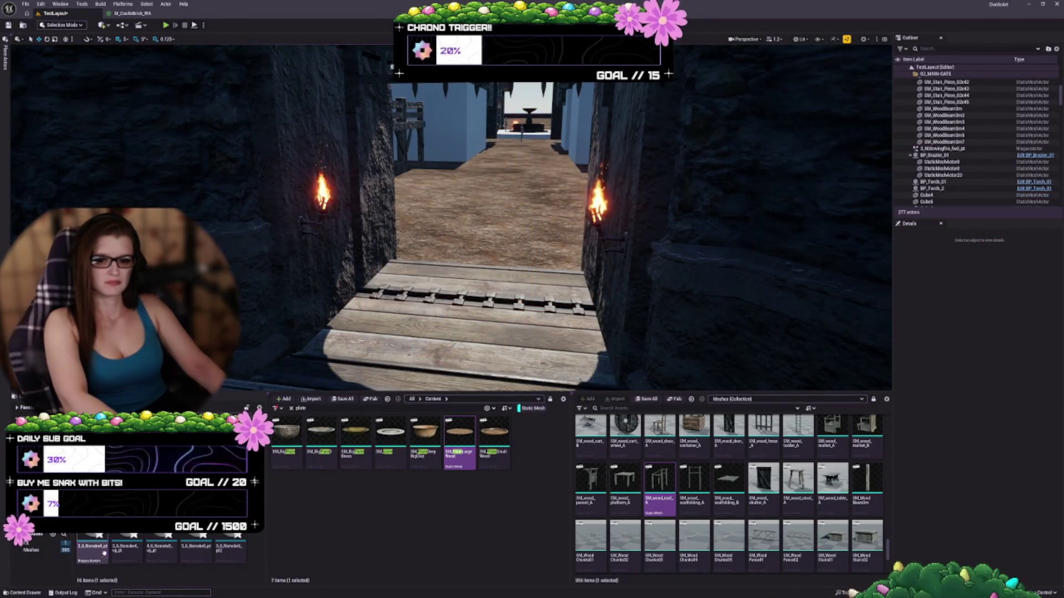
{"action": "mouse_move", "coordinate": [104, 553]}
{"action": "left_mouse_down"}
{"action": "mouse_move", "coordinate": [553, 290]}
{"action": "mouse_move", "coordinate": [534, 303]}
{"action": "left_mouse_up"}
{"action": "key", "text": "Delete"}
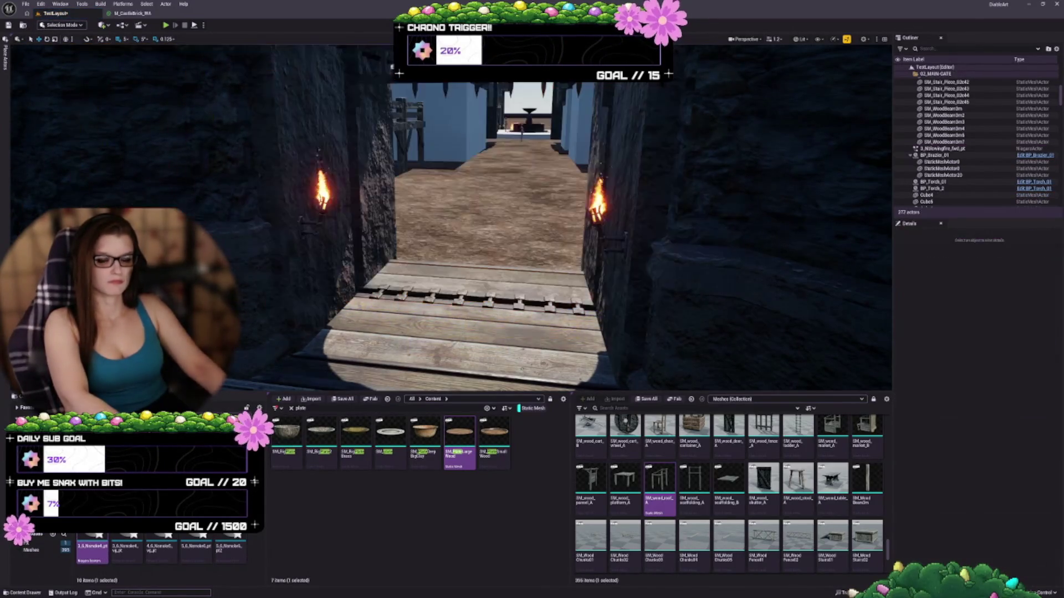
{"action": "left_click_drag", "start_coordinate": [126, 546], "coordinate": [510, 299]}
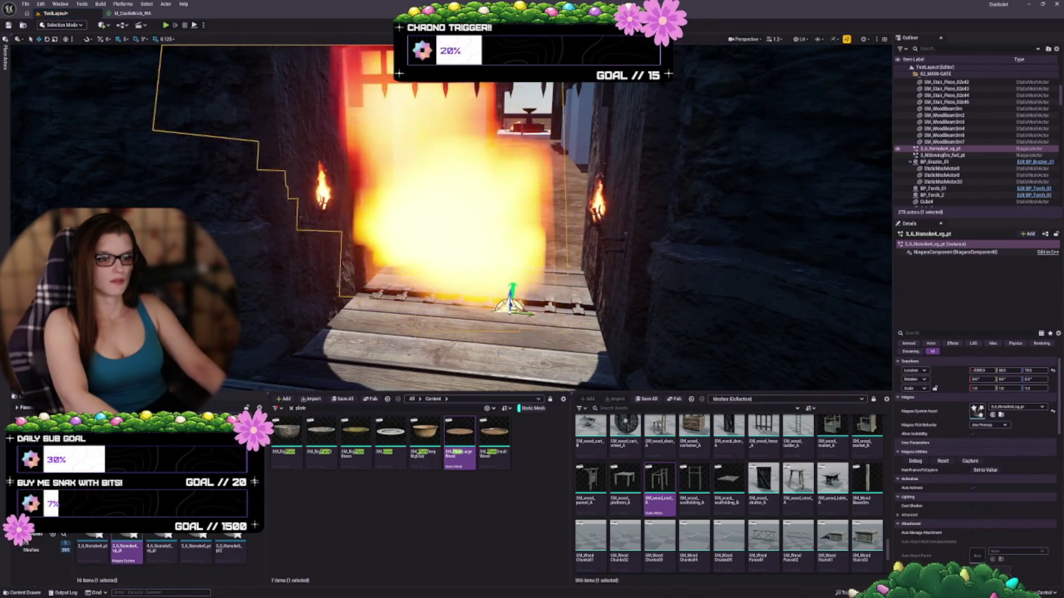
{"action": "left_click_drag", "start_coordinate": [532, 222], "coordinate": [526, 333]}
{"action": "key", "text": "Delete"}
Preview 4_6_Nsmoke5, 5_6_Nsmoke6 and a white smoke effect by the gate, deleting each one.
{"action": "left_click", "coordinate": [161, 548]}
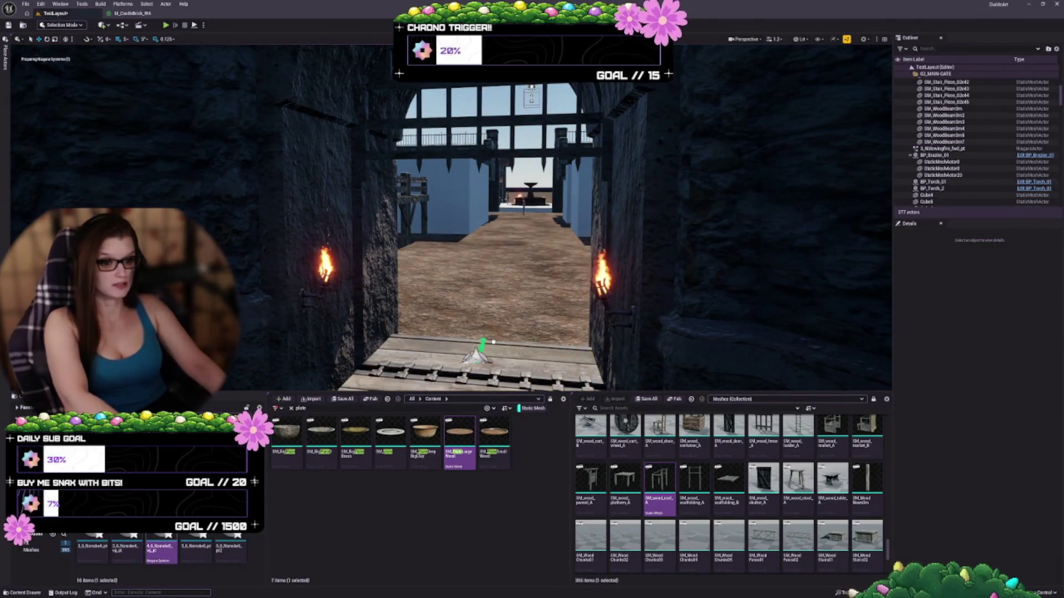
{"action": "left_click_drag", "start_coordinate": [161, 549], "coordinate": [501, 339]}
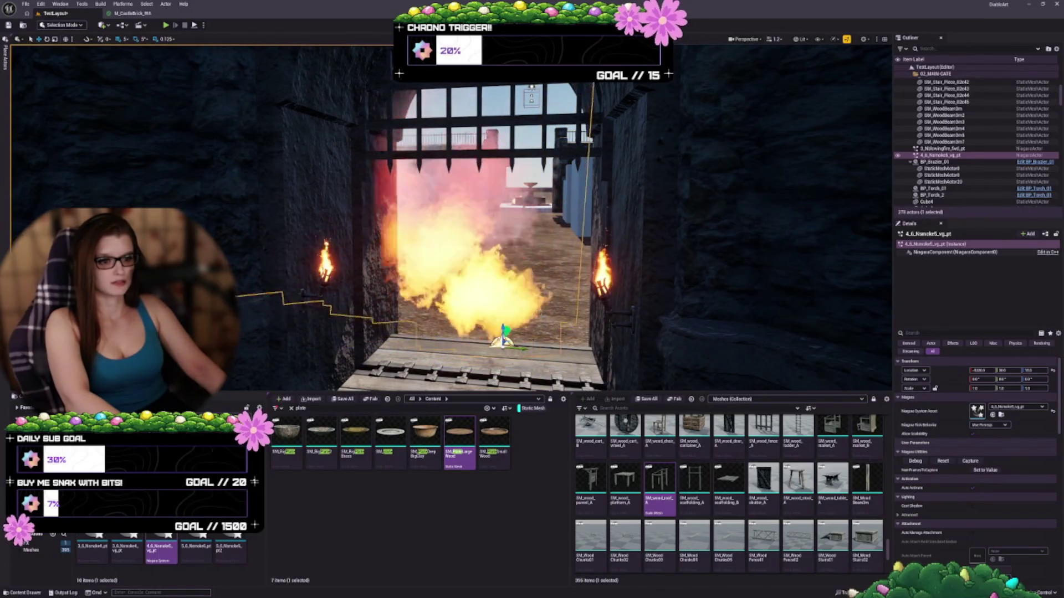
{"action": "key", "text": "Delete"}
{"action": "left_click_drag", "start_coordinate": [195, 543], "coordinate": [524, 332]}
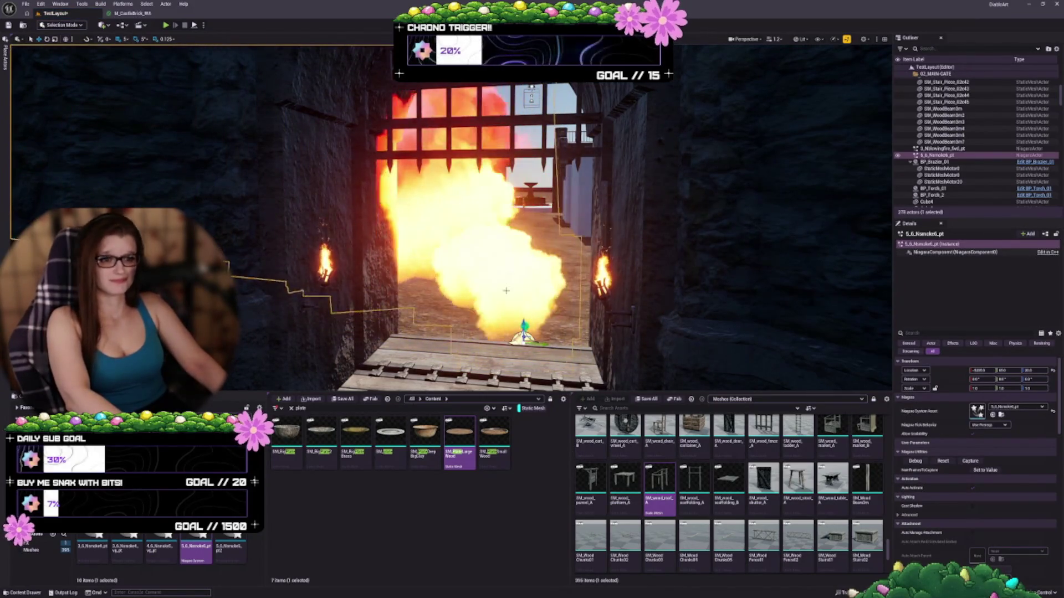
{"action": "mouse_move", "coordinate": [506, 291]}
{"action": "left_mouse_down"}
{"action": "mouse_move", "coordinate": [537, 260]}
{"action": "mouse_move", "coordinate": [427, 265]}
{"action": "mouse_move", "coordinate": [443, 260]}
{"action": "mouse_move", "coordinate": [449, 238]}
{"action": "mouse_move", "coordinate": [430, 275]}
{"action": "left_mouse_up"}
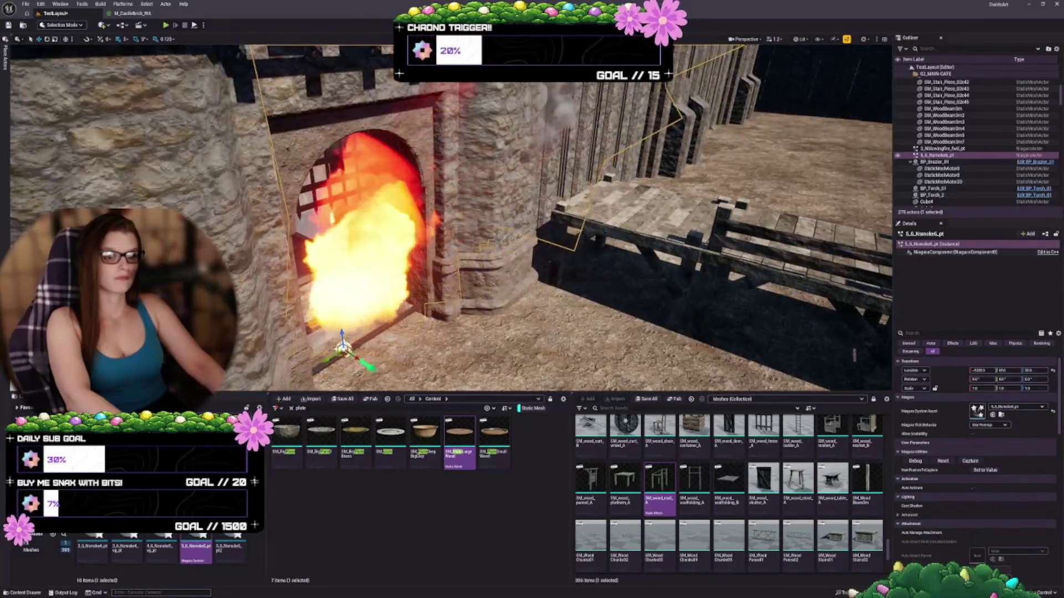
{"action": "key", "text": "Delete"}
{"action": "left_click_drag", "start_coordinate": [230, 548], "coordinate": [397, 361]}
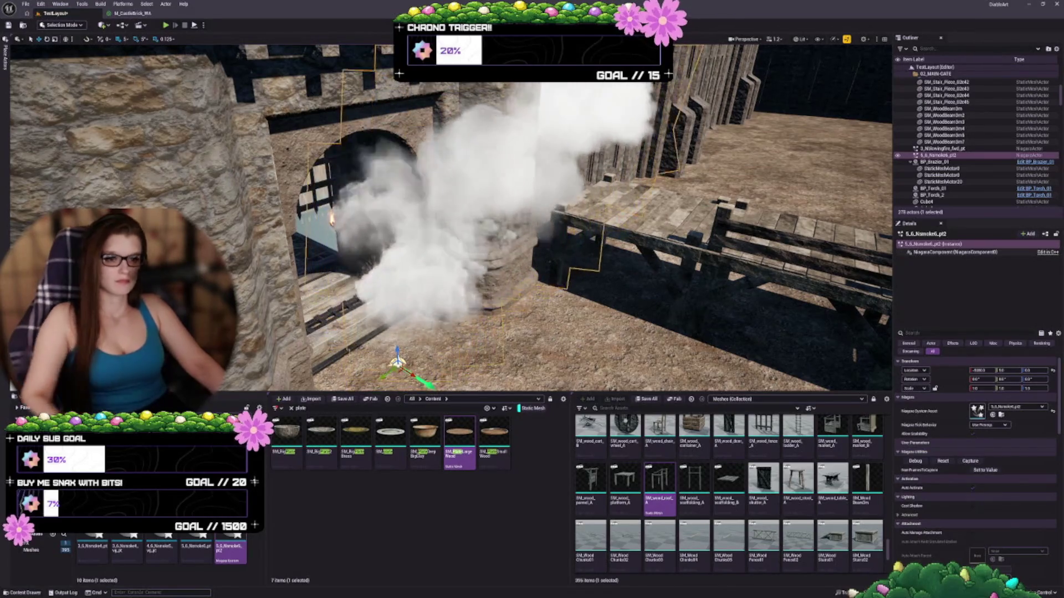
{"action": "mouse_move", "coordinate": [443, 249]}
{"action": "left_mouse_down"}
{"action": "mouse_move", "coordinate": [443, 227]}
{"action": "mouse_move", "coordinate": [427, 238]}
{"action": "mouse_move", "coordinate": [438, 227]}
{"action": "mouse_move", "coordinate": [438, 243]}
{"action": "left_mouse_up"}
{"action": "key", "text": "Delete"}
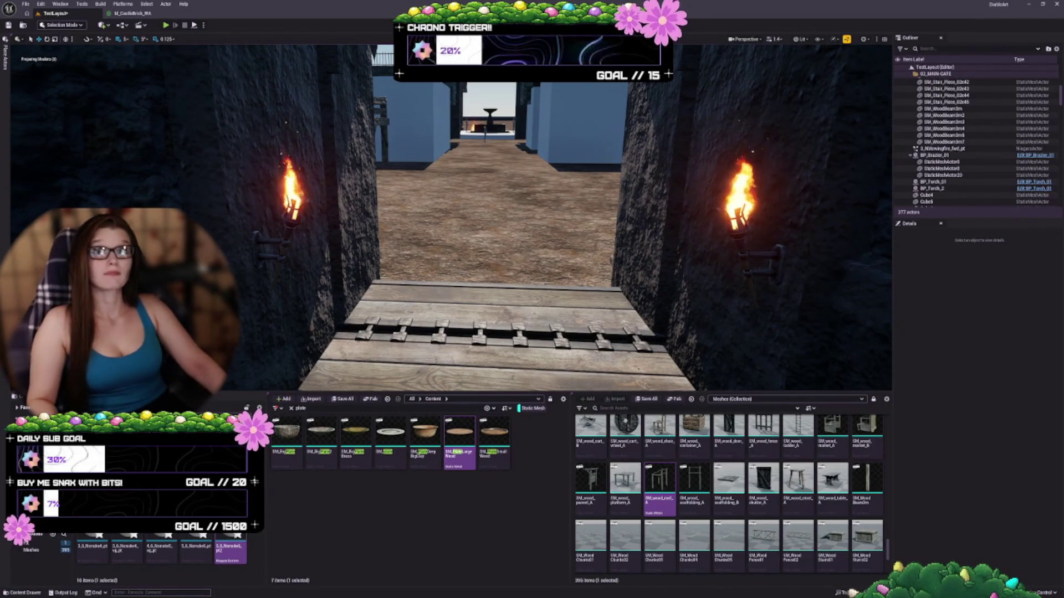
Select the left wall torch and locate its blueprint asset in the Content Browser.
{"action": "left_click", "coordinate": [292, 198]}
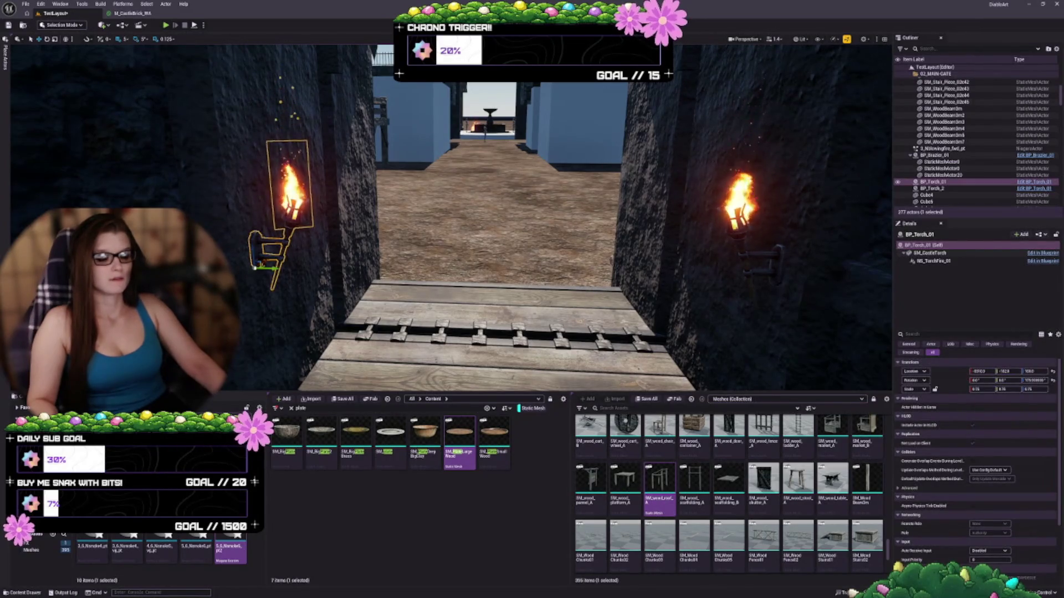
{"action": "key", "text": "ctrl+b"}
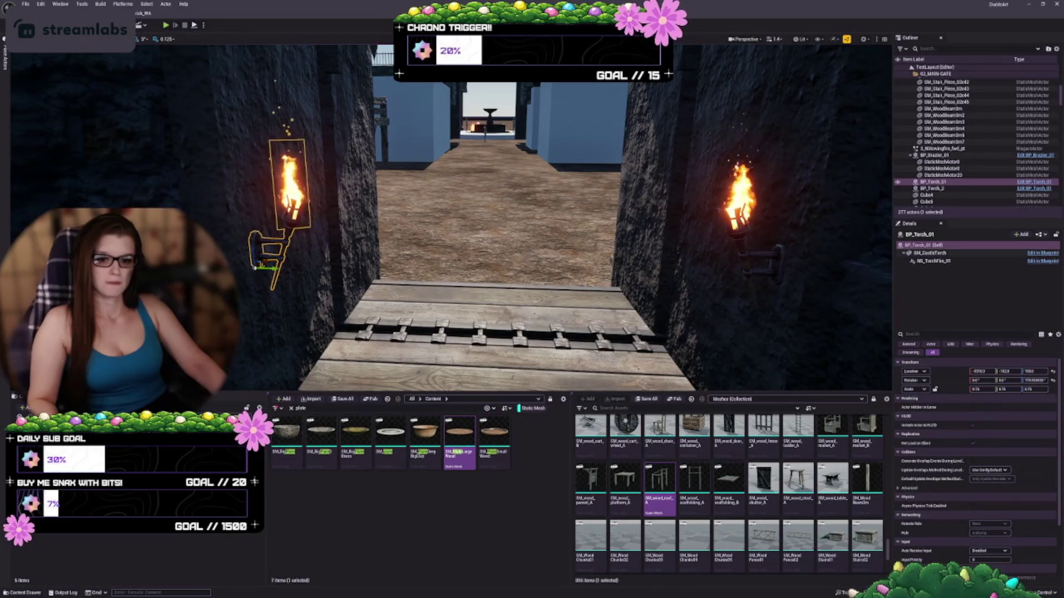
{"action": "left_click", "coordinate": [409, 414]}
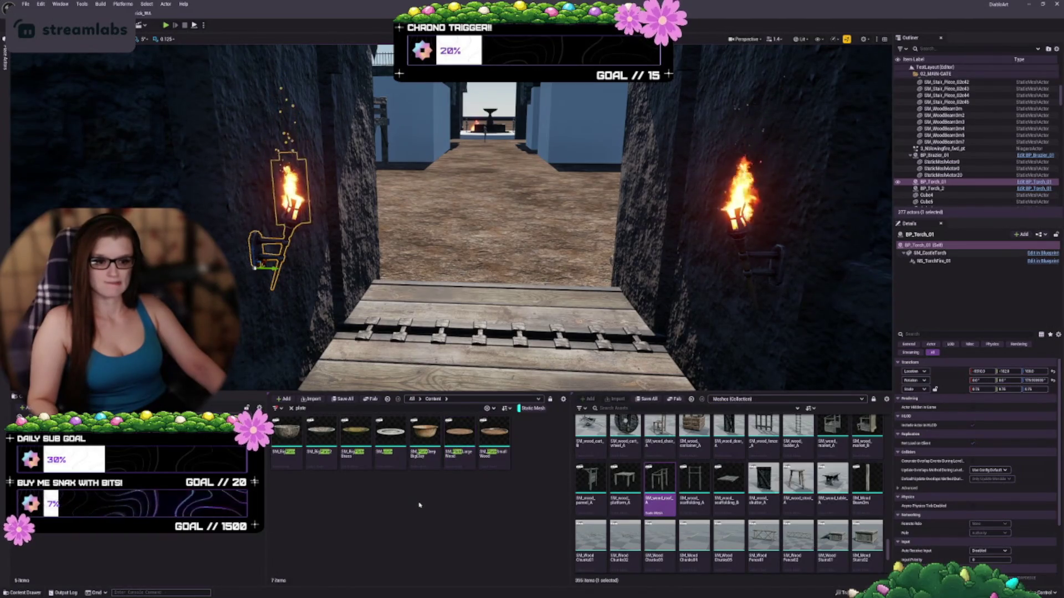
{"action": "right_click", "coordinate": [408, 413]}
{"action": "key", "text": "Escape"}
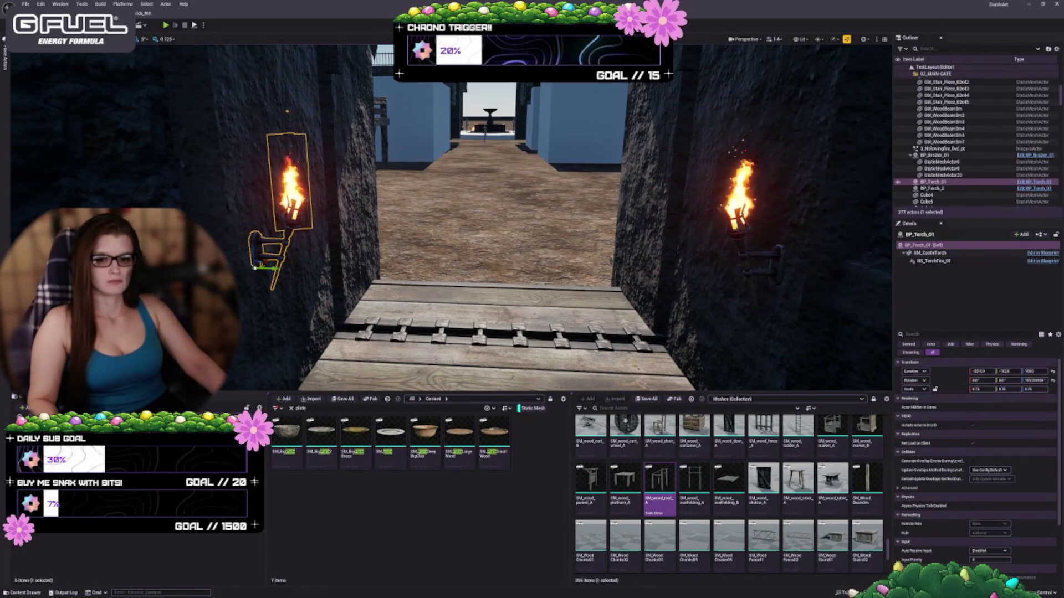
Browse into the Torch folder, then bring up Save Content listing BP_Torch_01 and TestLayout.
{"action": "left_click", "coordinate": [230, 548]}
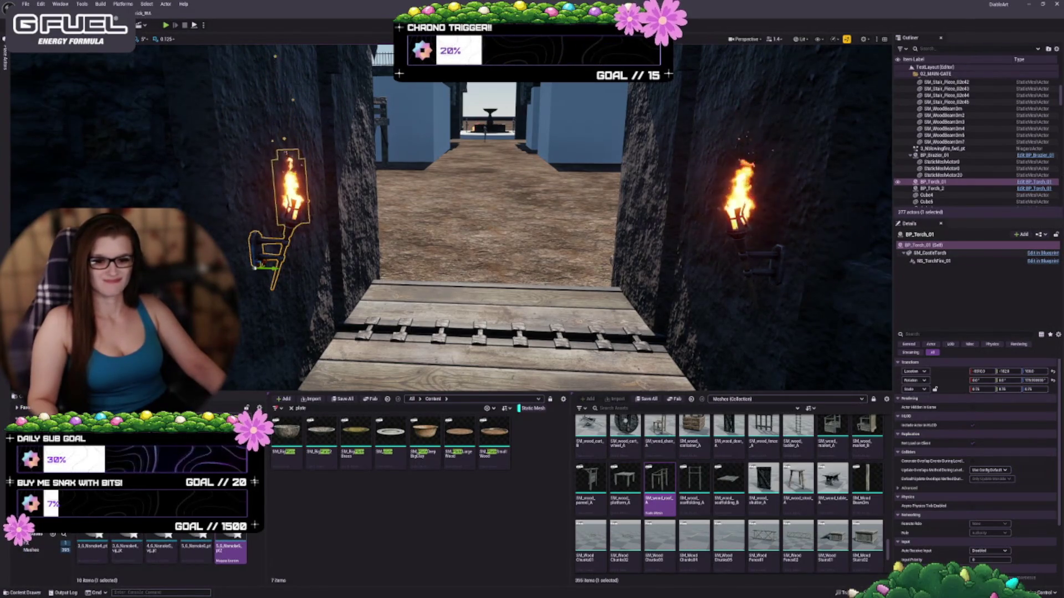
{"action": "key", "text": "alt+Left"}
{"action": "double_click", "coordinate": [96, 548]}
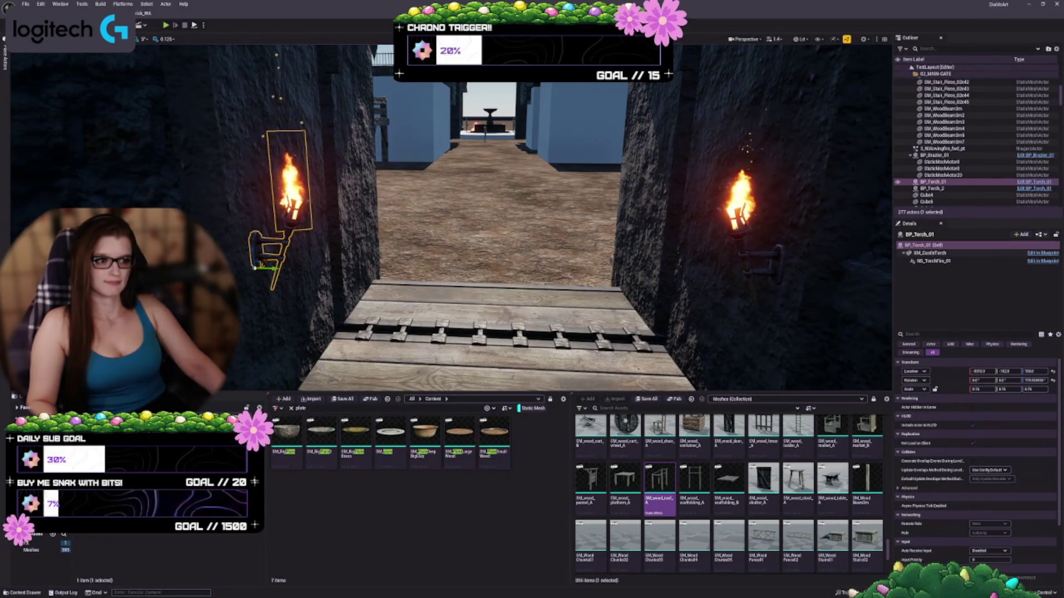
{"action": "left_click", "coordinate": [99, 437]}
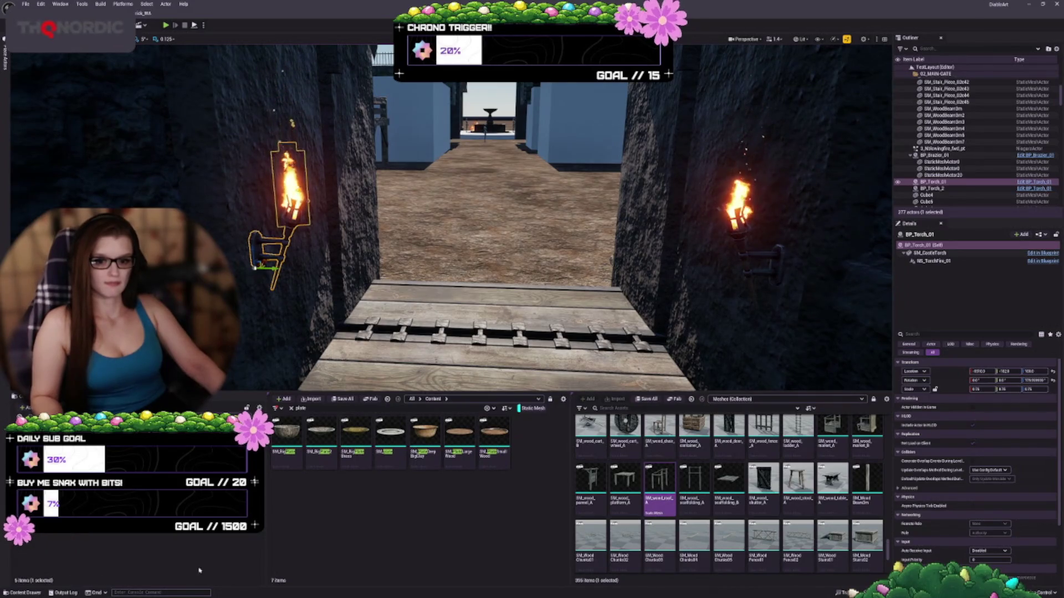
{"action": "right_click", "coordinate": [144, 388]}
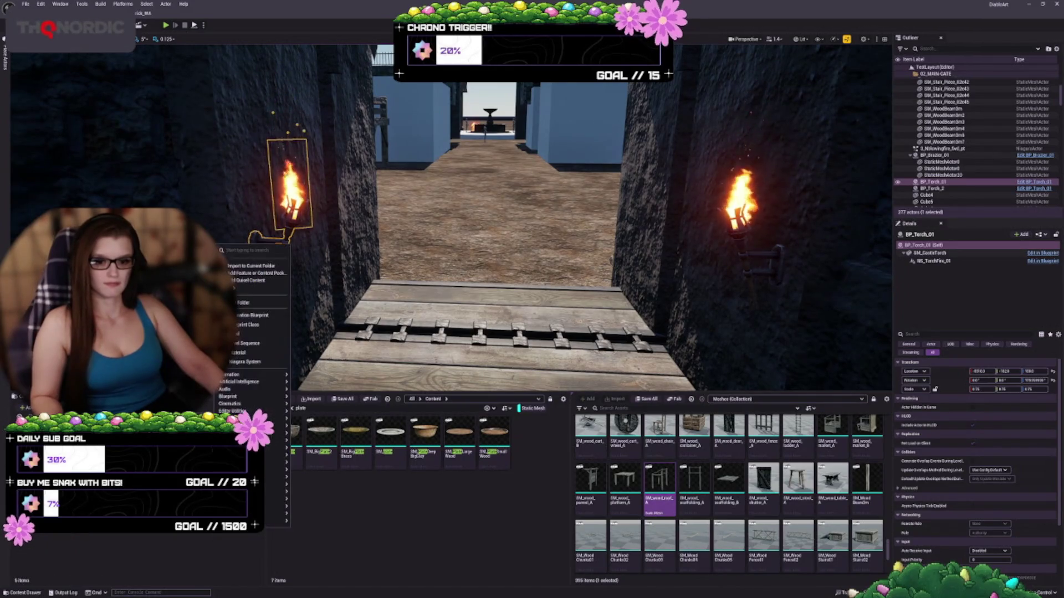
{"action": "left_click", "coordinate": [244, 304]}
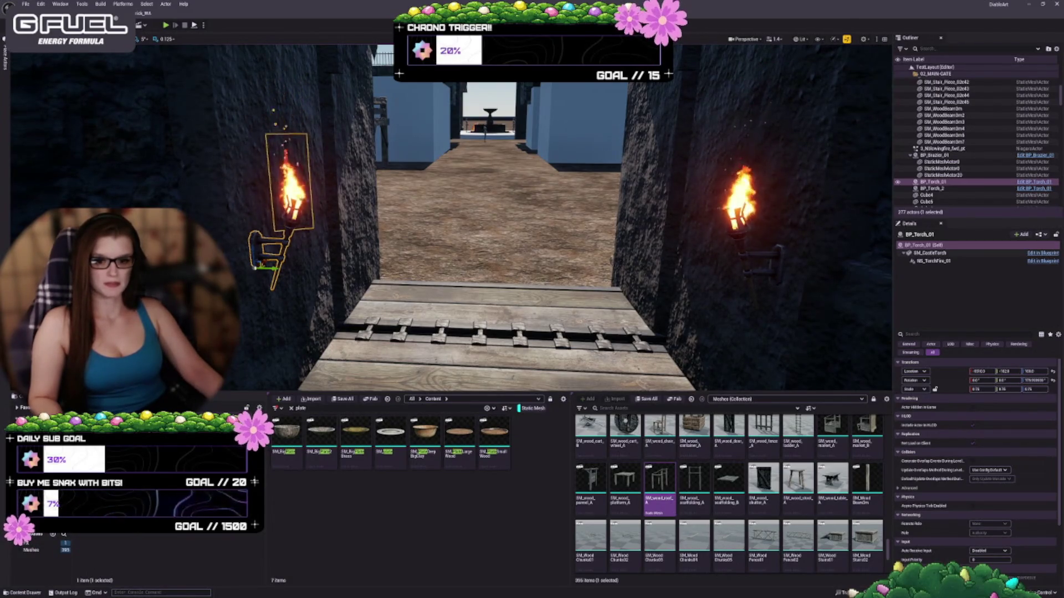
{"action": "left_click", "coordinate": [31, 543]}
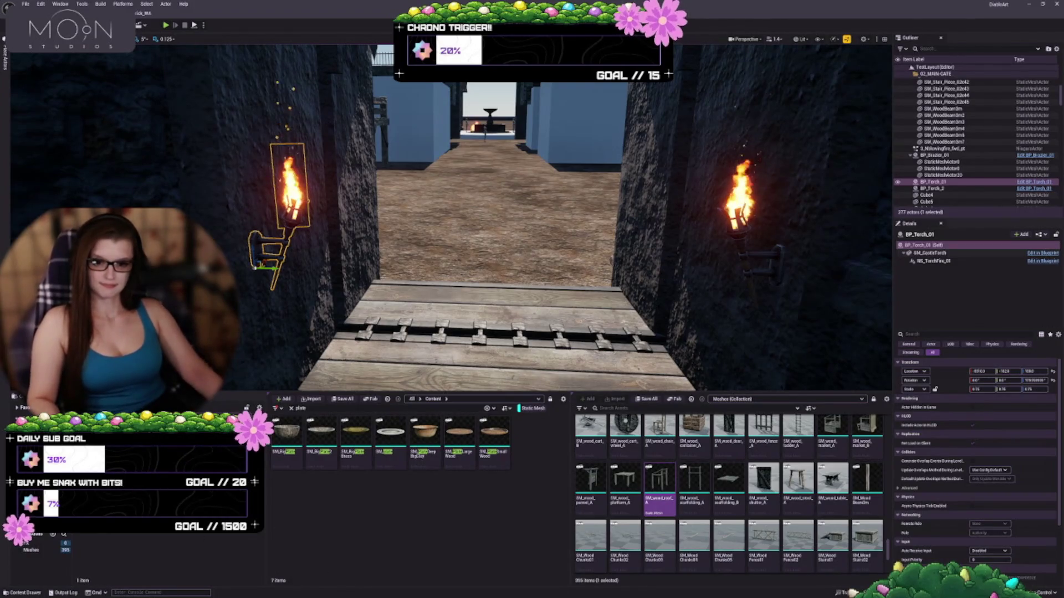
{"action": "key", "text": "ctrl+s"}
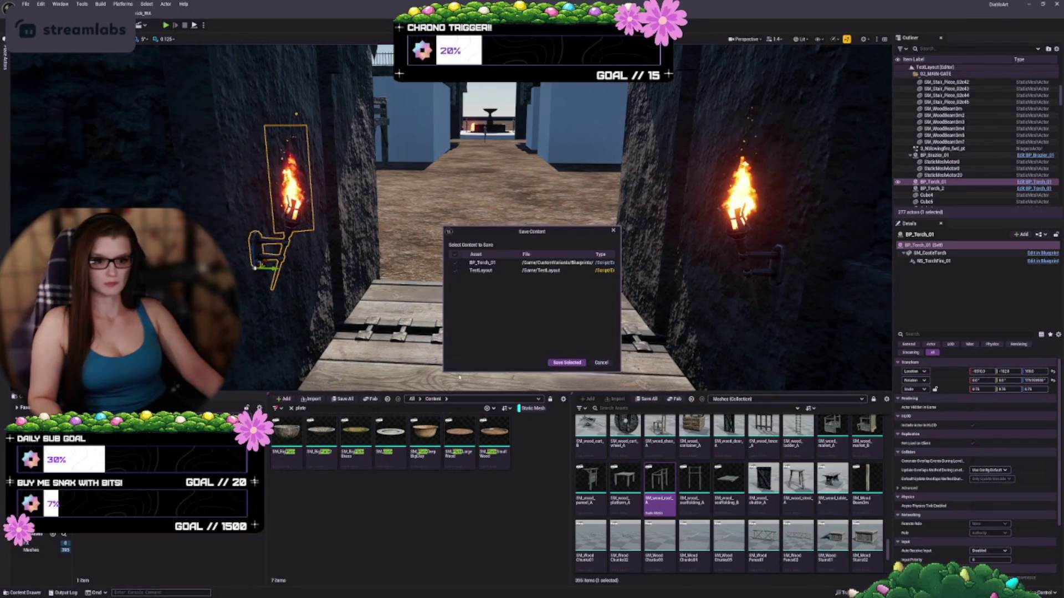
Confirm saving BP_Torch_01 and the TestLayout level.
{"action": "key", "text": "Return"}
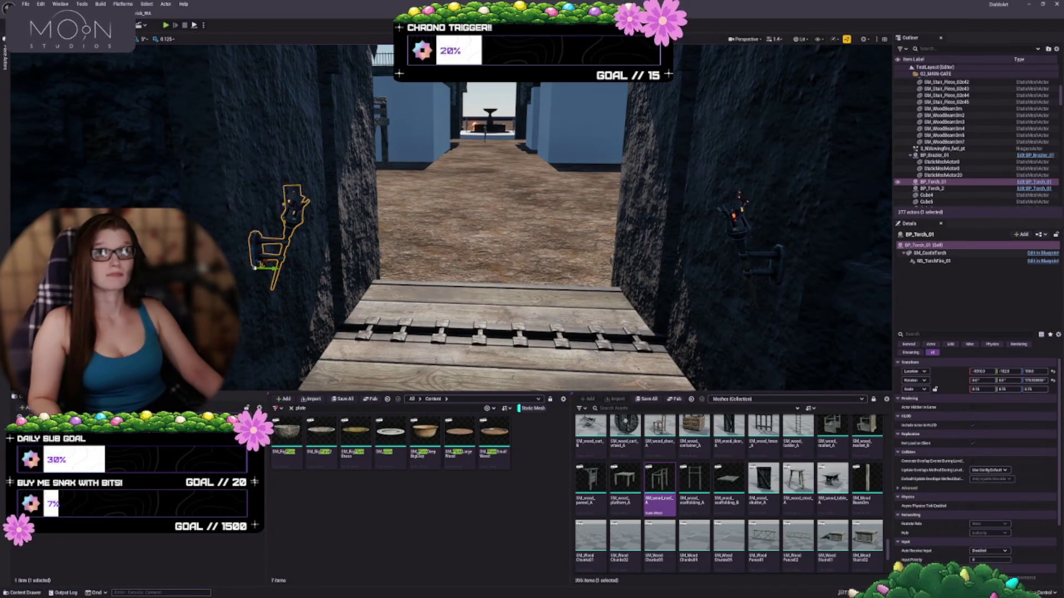
Open NS_TorchFire_01 in the Niagara editor and delete the disabled TorchFire4 emitter.
{"action": "double_click", "coordinate": [934, 261]}
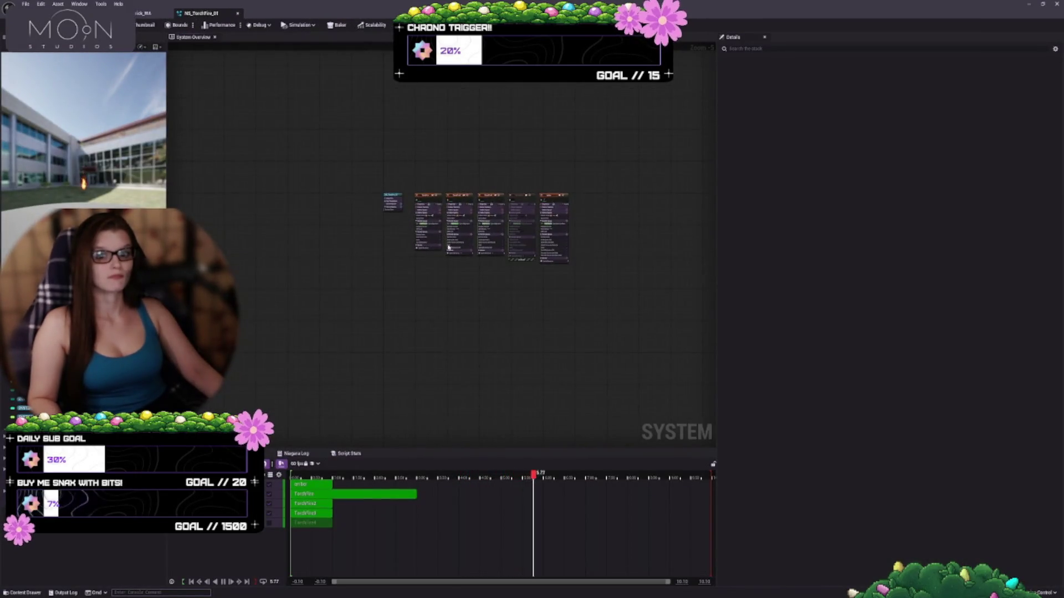
{"action": "scroll", "coordinate": [504, 259], "scroll_direction": "up", "scroll_amount": 3}
{"action": "left_click", "coordinate": [413, 204]}
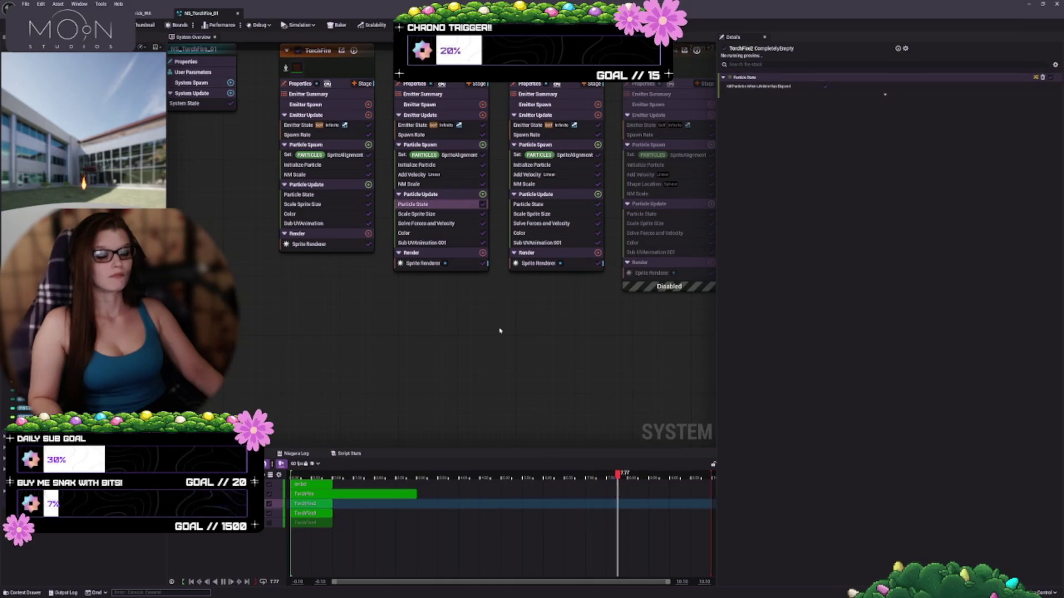
{"action": "scroll", "coordinate": [366, 294], "scroll_direction": "down", "scroll_amount": 2}
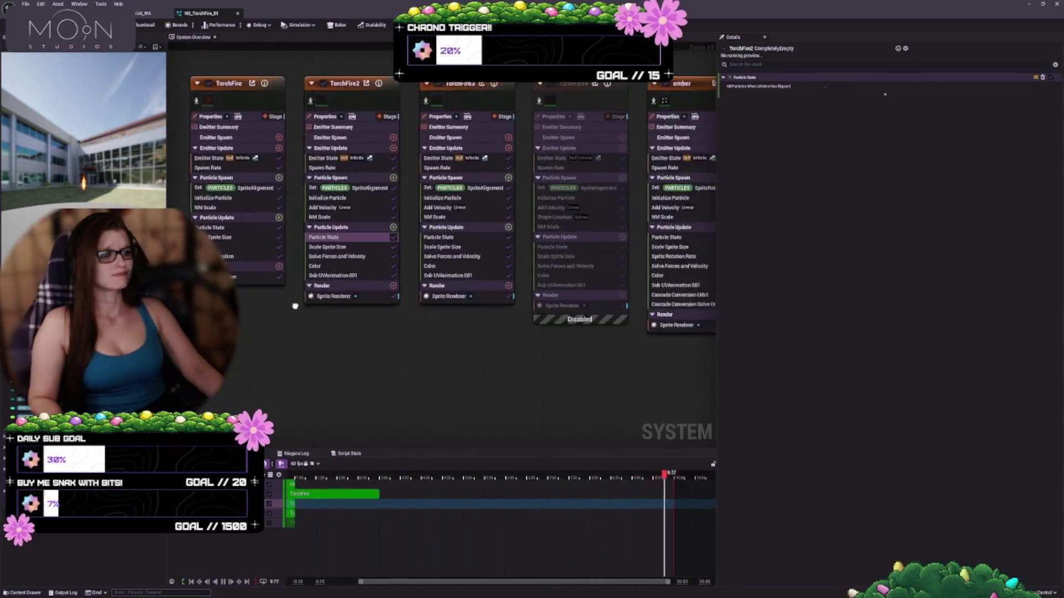
{"action": "key", "text": "Home"}
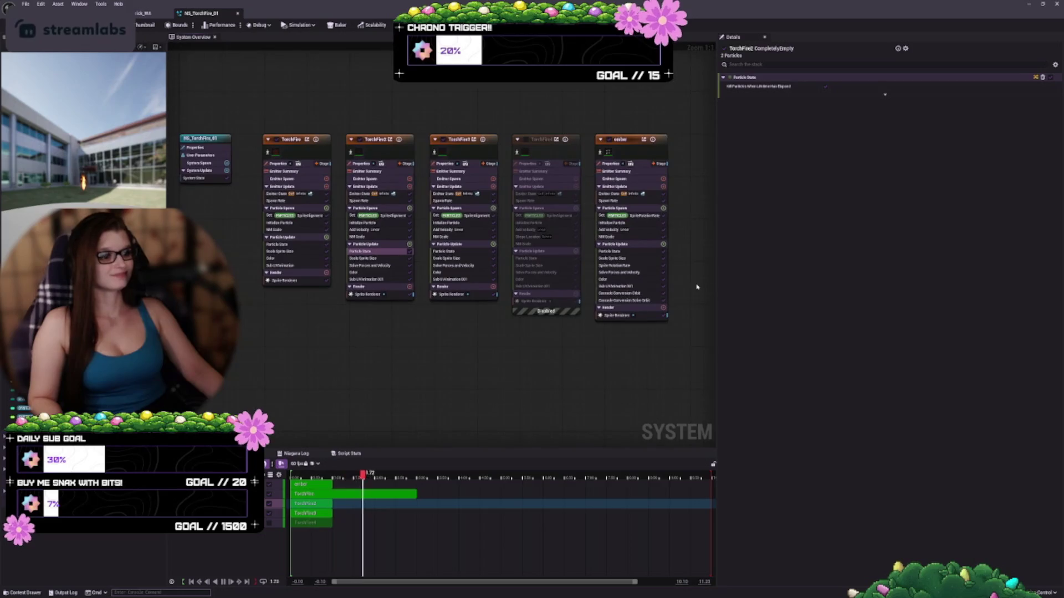
{"action": "left_click_drag", "start_coordinate": [716, 284], "coordinate": [836, 285]}
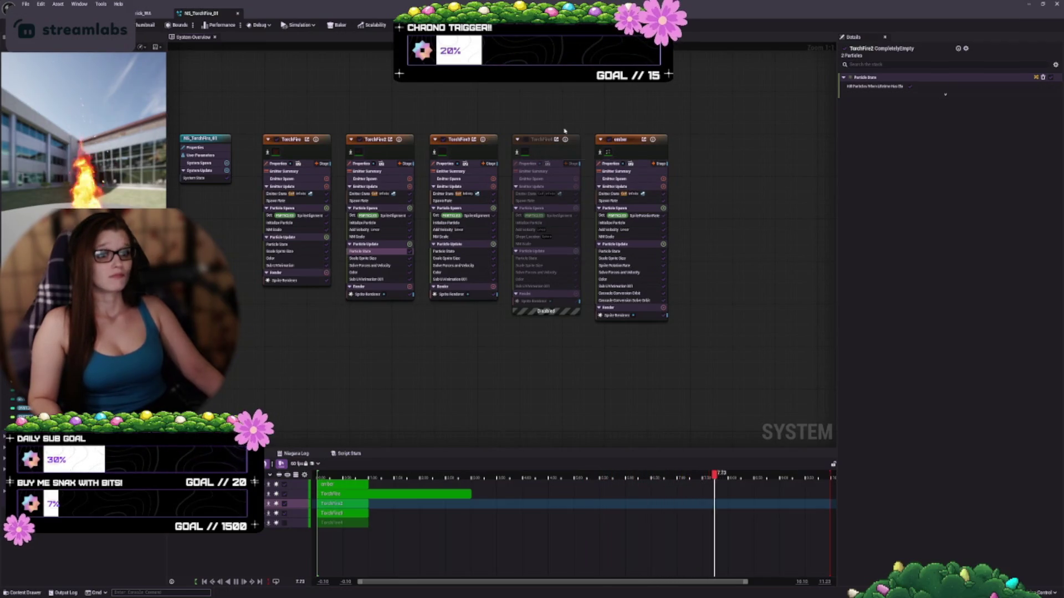
{"action": "left_click_drag", "start_coordinate": [539, 103], "coordinate": [540, 153]}
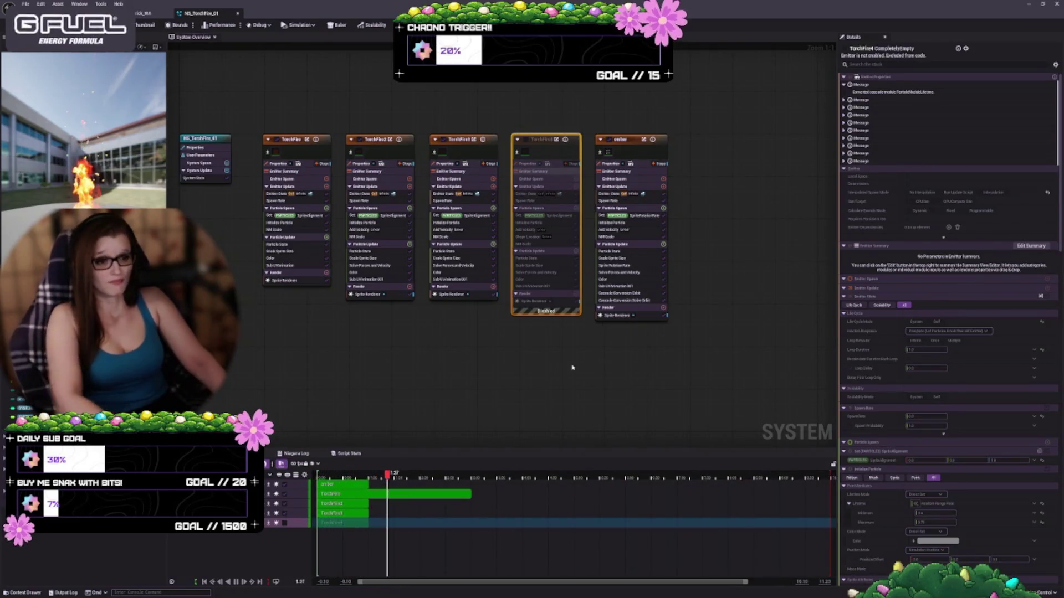
{"action": "key", "text": "Delete"}
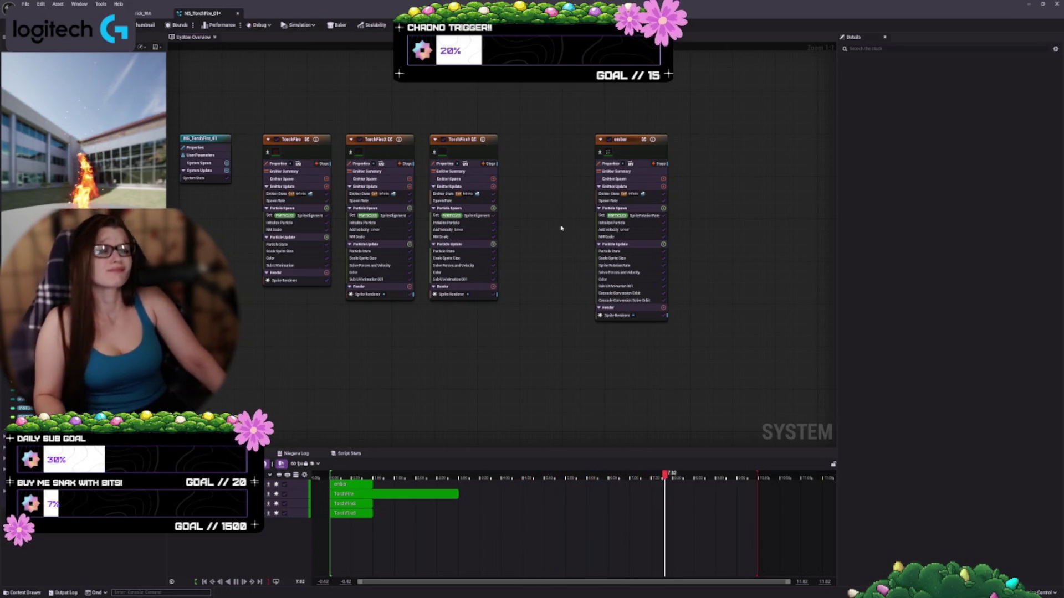
Paste a smoke emitter between TorchFire3 and ember and rename it Smoke.
{"action": "key", "text": "ctrl+v"}
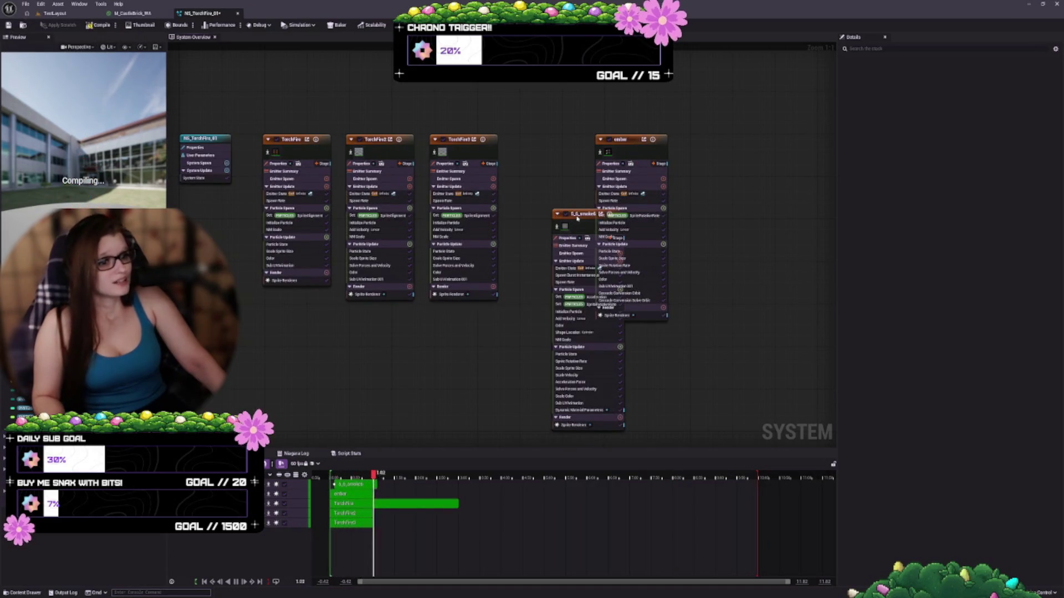
{"action": "mouse_move", "coordinate": [578, 218]}
{"action": "left_mouse_down"}
{"action": "mouse_move", "coordinate": [523, 156]}
{"action": "mouse_move", "coordinate": [543, 140]}
{"action": "left_mouse_up"}
{"action": "double_click", "coordinate": [545, 140]}
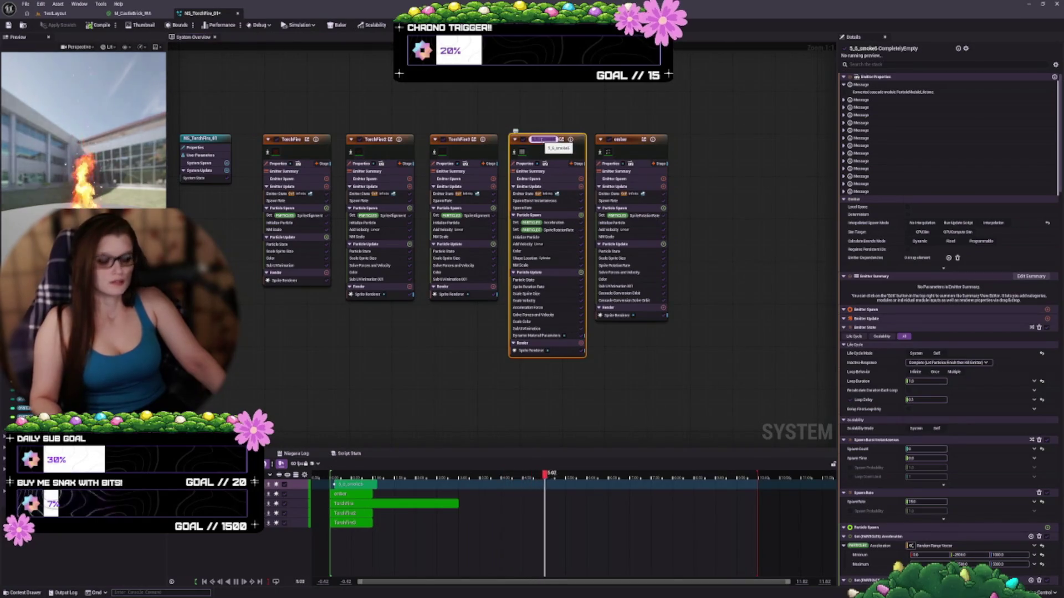
{"action": "type", "text": "Smoke"}
{"action": "key", "text": "Return"}
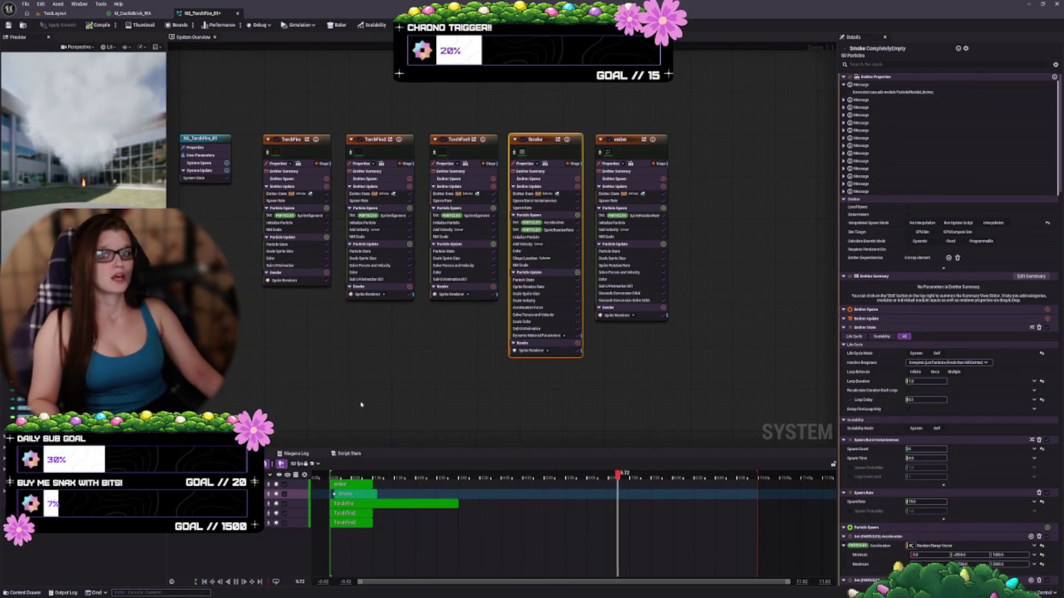
{"action": "left_click", "coordinate": [364, 384]}
{"action": "left_click_drag", "start_coordinate": [364, 326], "coordinate": [404, 351]}
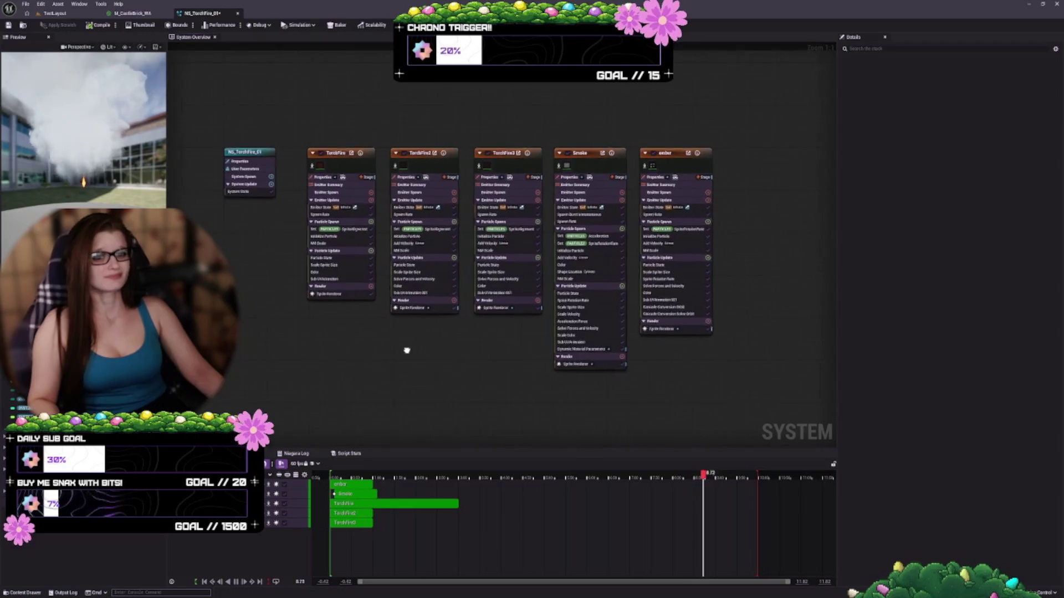
{"action": "left_click", "coordinate": [597, 170]}
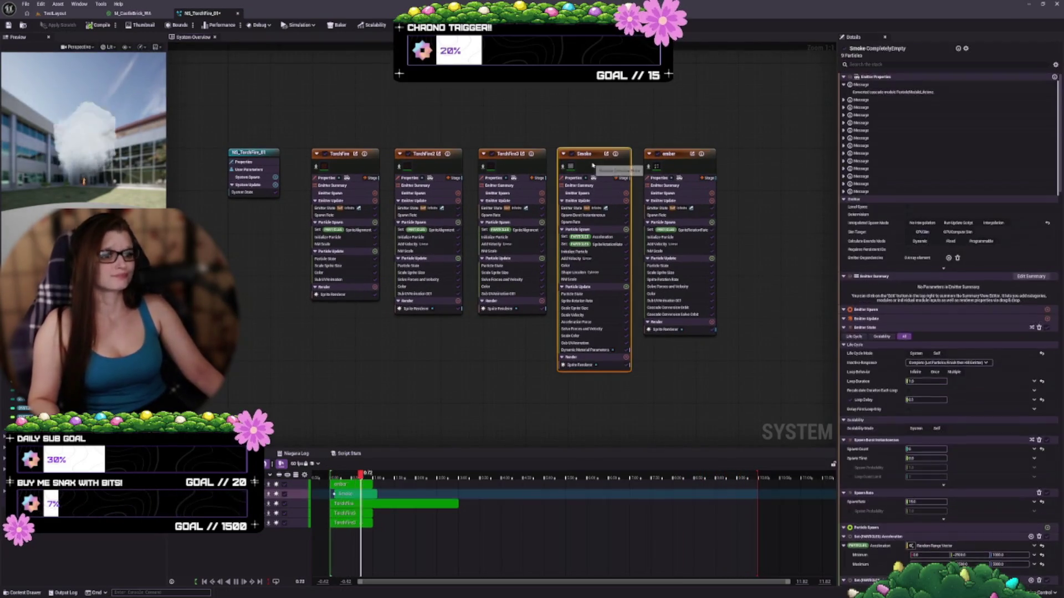
{"action": "scroll", "coordinate": [641, 241], "scroll_direction": "up", "scroll_amount": 3}
{"action": "scroll", "coordinate": [643, 242], "scroll_direction": "up", "scroll_amount": 2}
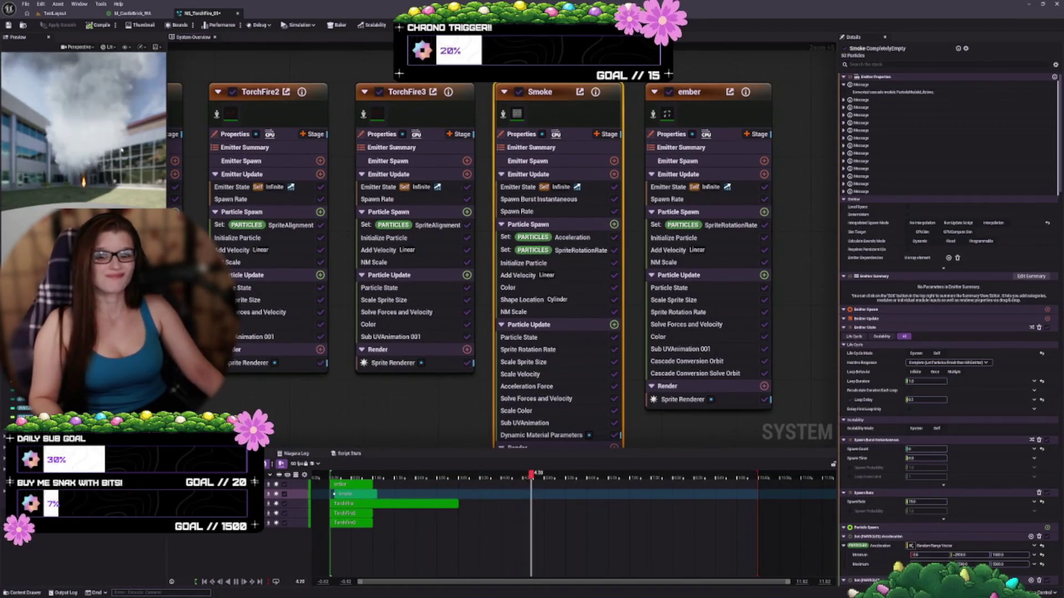
Uncheck Smoke's Spawn Burst Instantaneous, then review its Spawn Rate and Initialize Particle settings.
{"action": "left_click", "coordinate": [526, 188]}
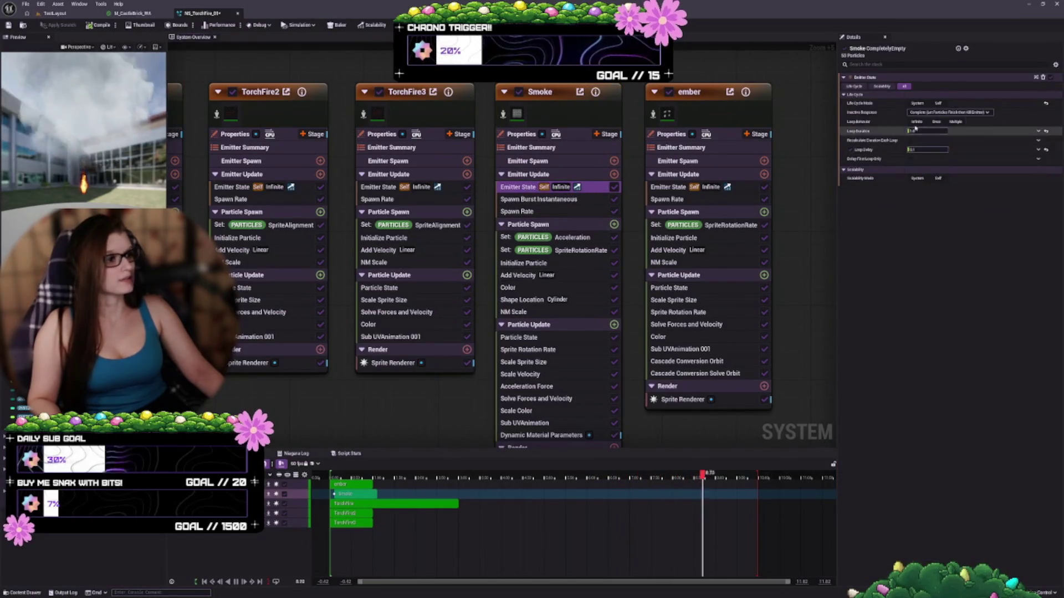
{"action": "left_click", "coordinate": [574, 200]}
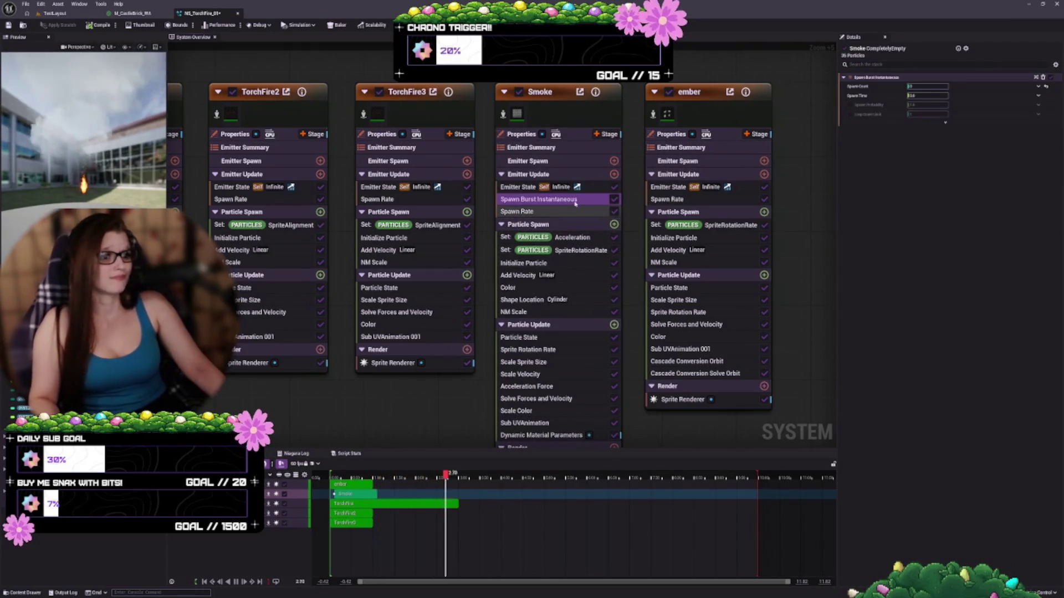
{"action": "left_click", "coordinate": [615, 199]}
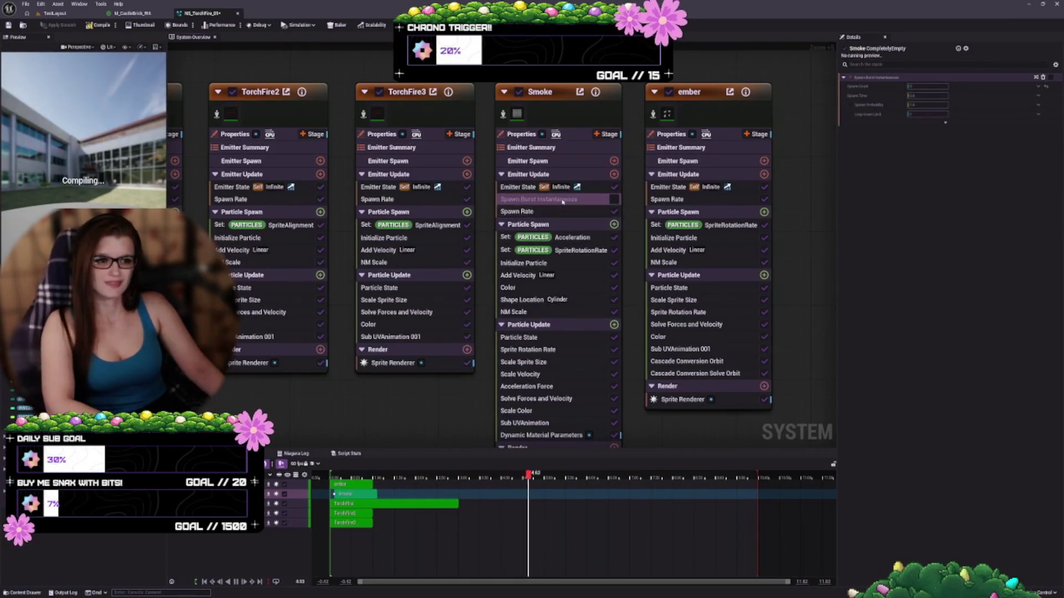
{"action": "left_click", "coordinate": [564, 209]}
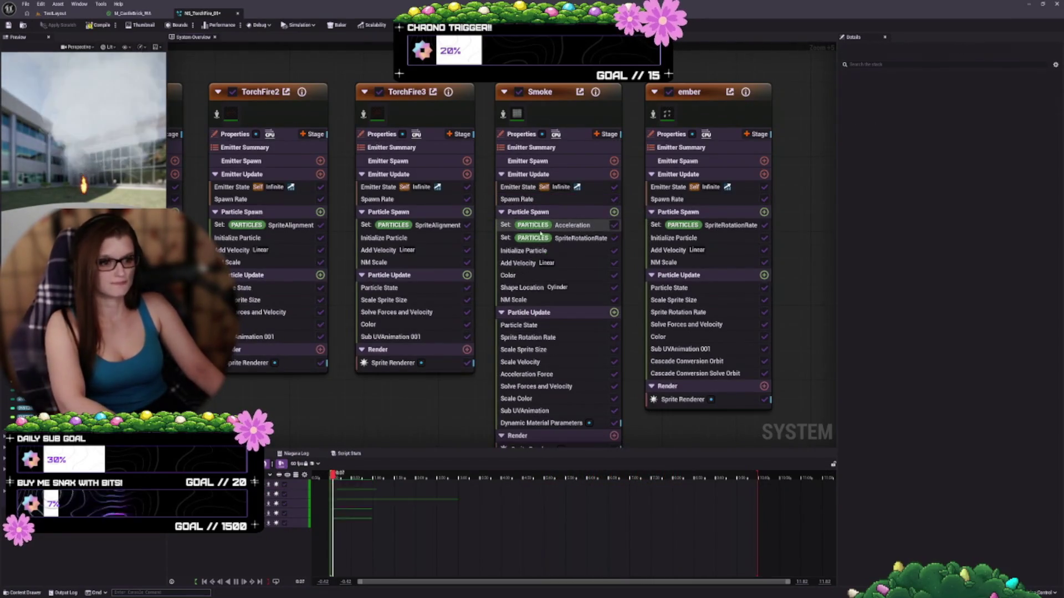
{"action": "left_click", "coordinate": [526, 200]}
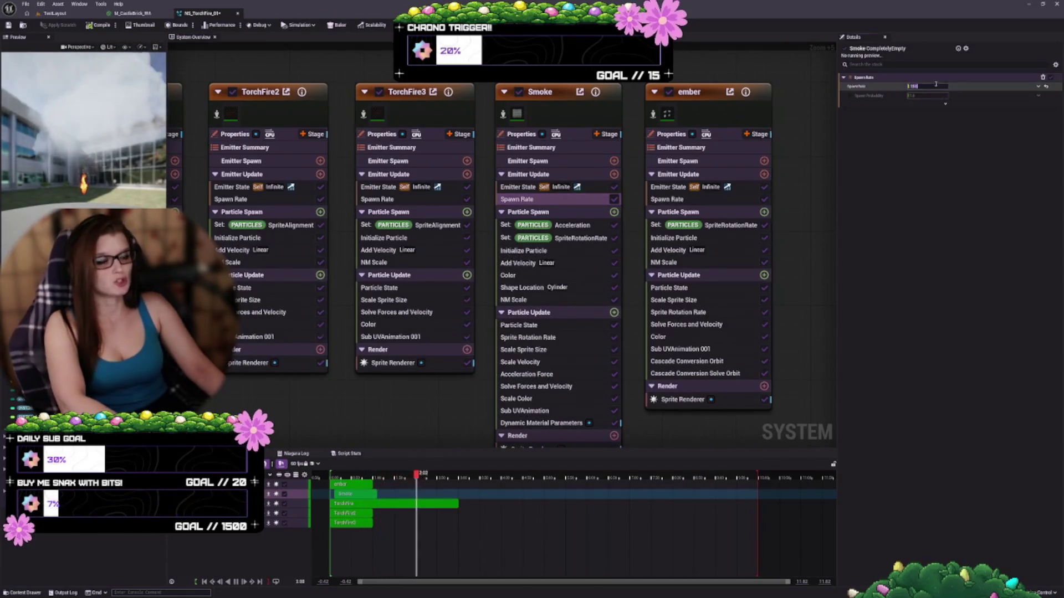
{"action": "left_click", "coordinate": [581, 252]}
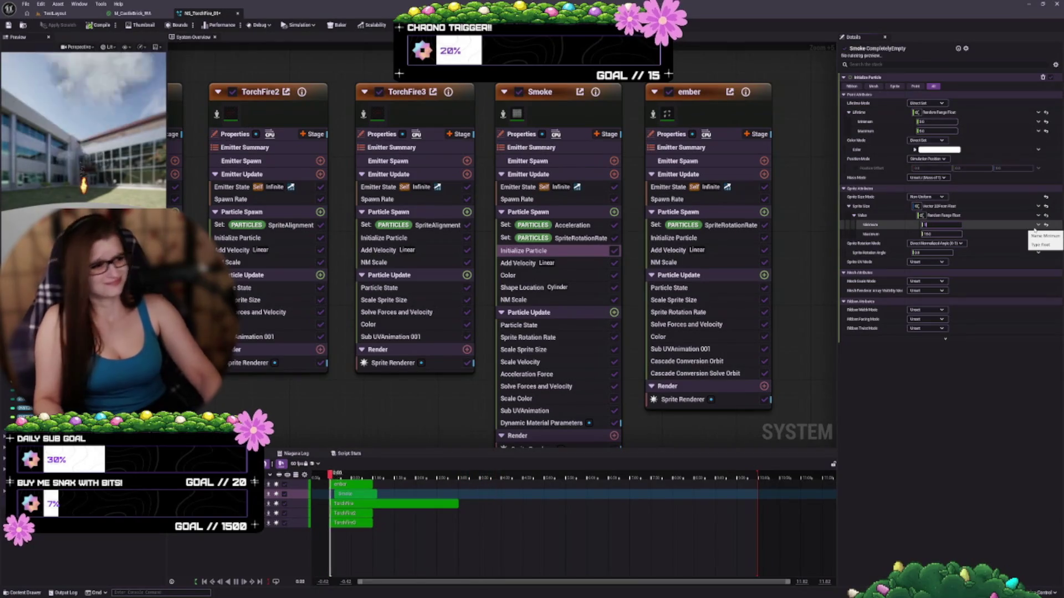
Edit Smoke's random sprite size range, changing the 5.0 maximum and the minimum.
{"action": "key", "text": "Tab"}
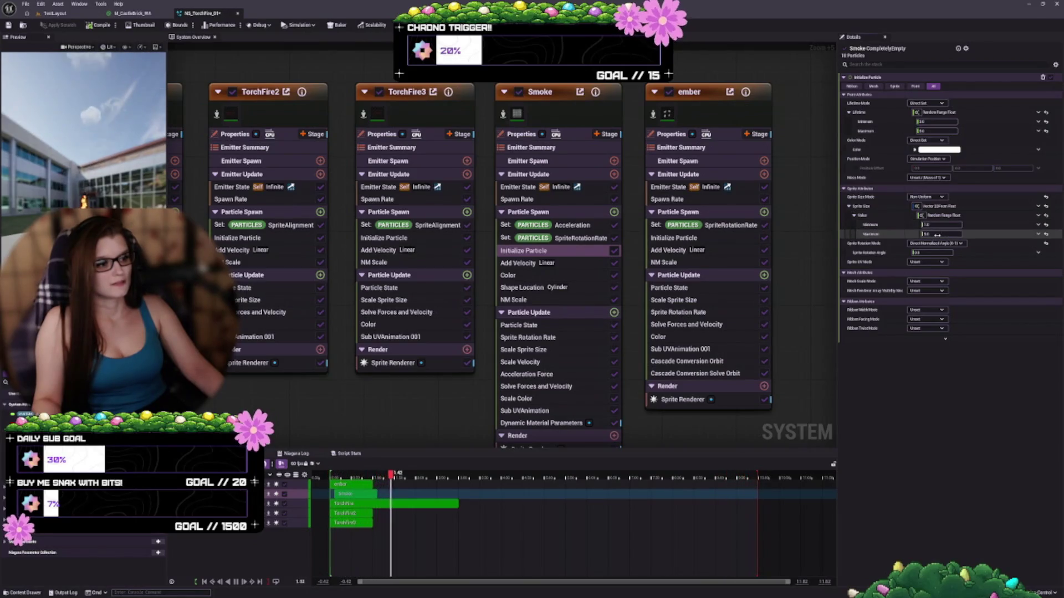
{"action": "left_click", "coordinate": [937, 235]}
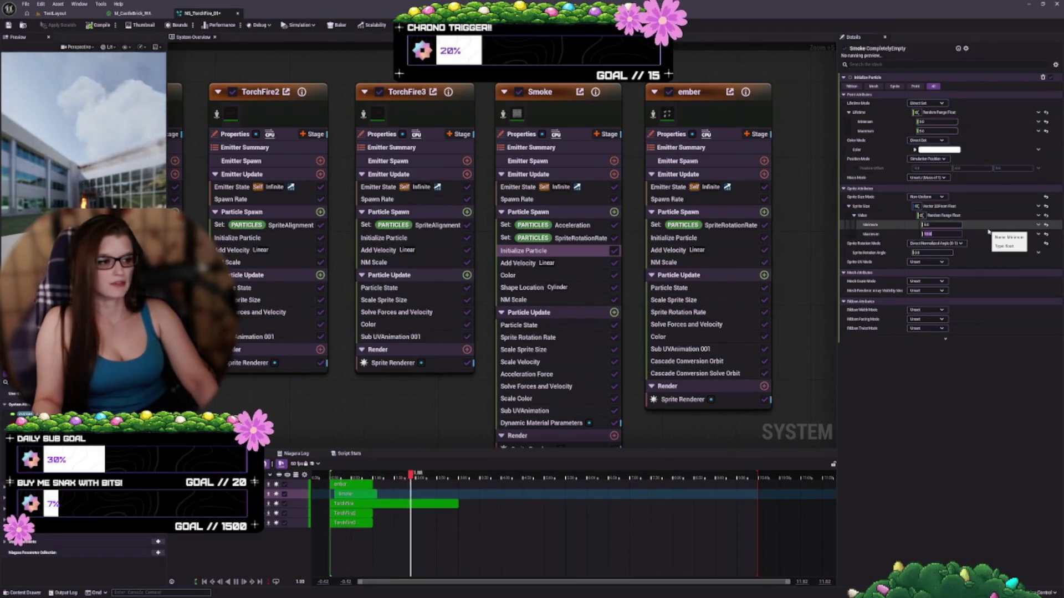
{"action": "key", "text": "shift+Tab"}
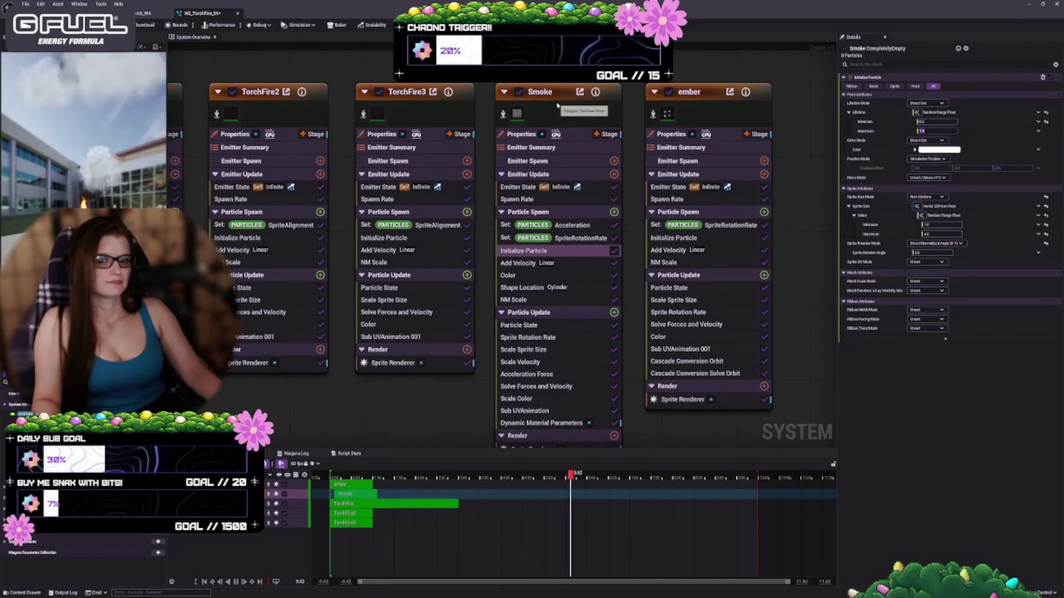
Set Smoke's Acceleration Y range to -2000 minimum and -4000 maximum, then view SpriteRotationRate.
{"action": "left_click", "coordinate": [572, 226]}
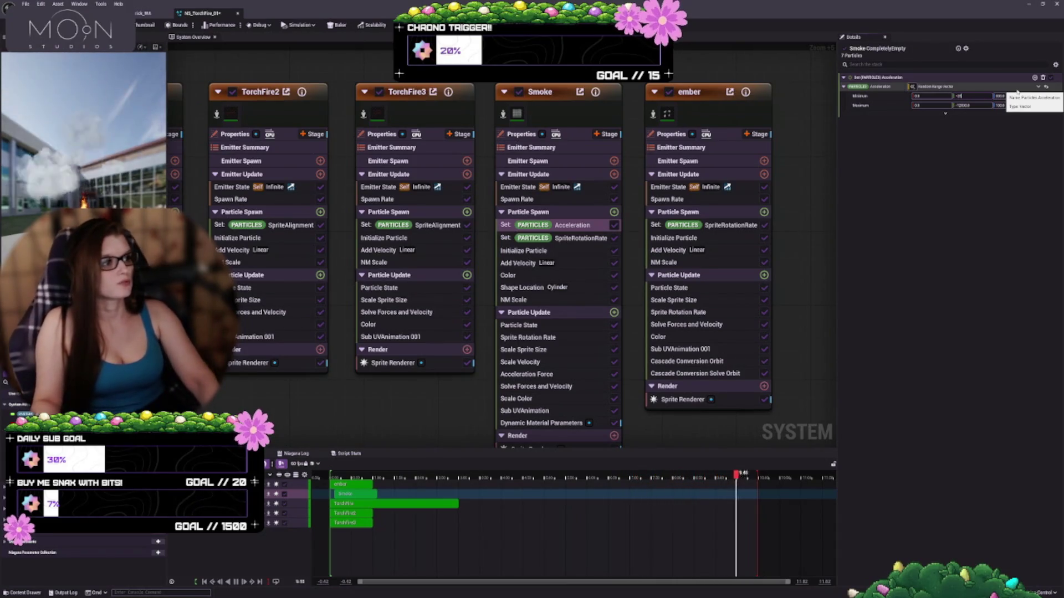
{"action": "key", "text": "shift+Tab"}
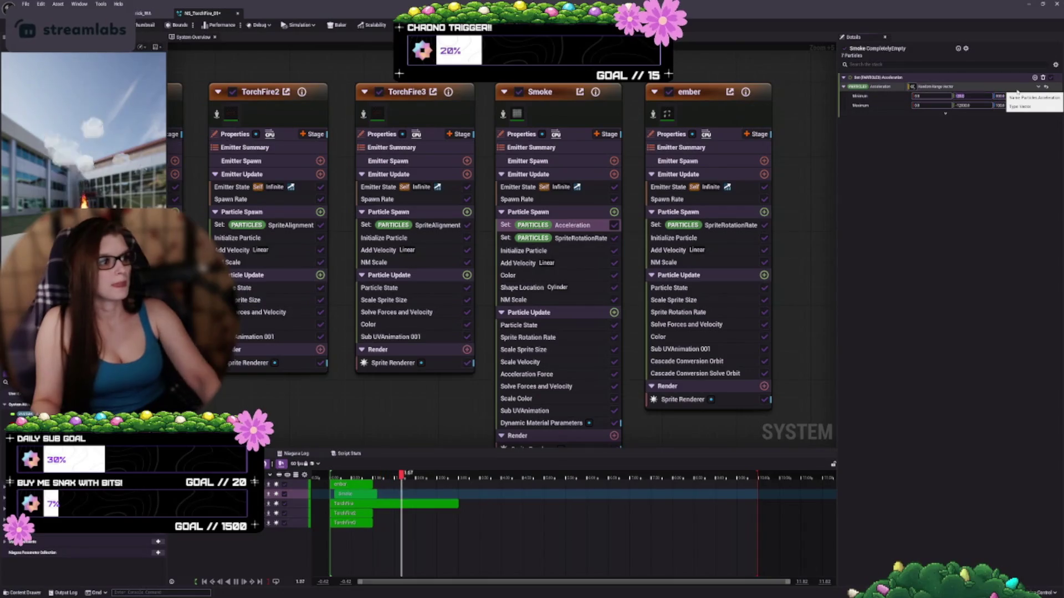
{"action": "type", "text": "-2000"}
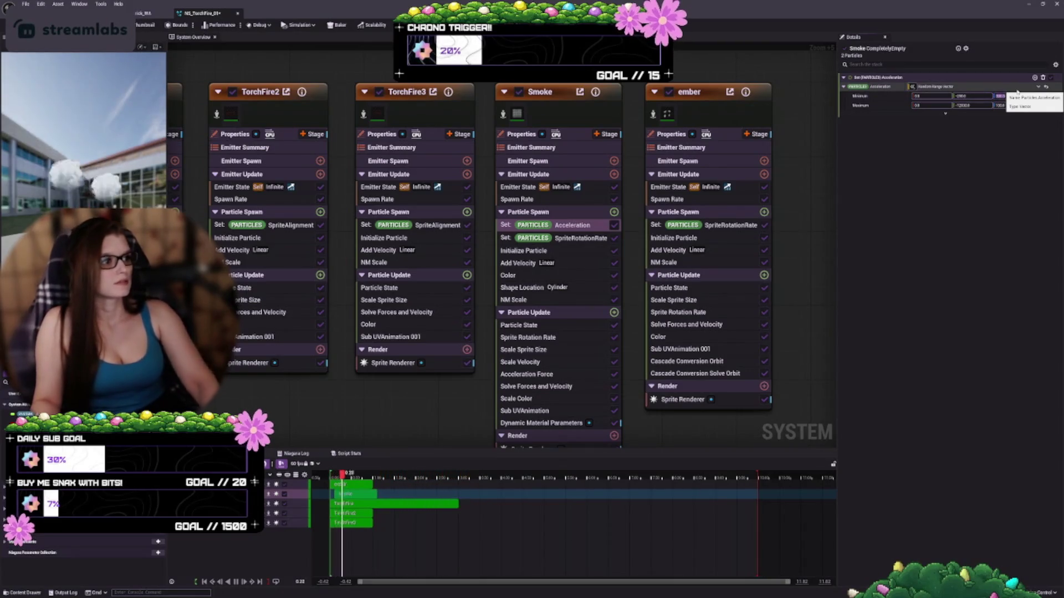
{"action": "key", "text": "Tab"}
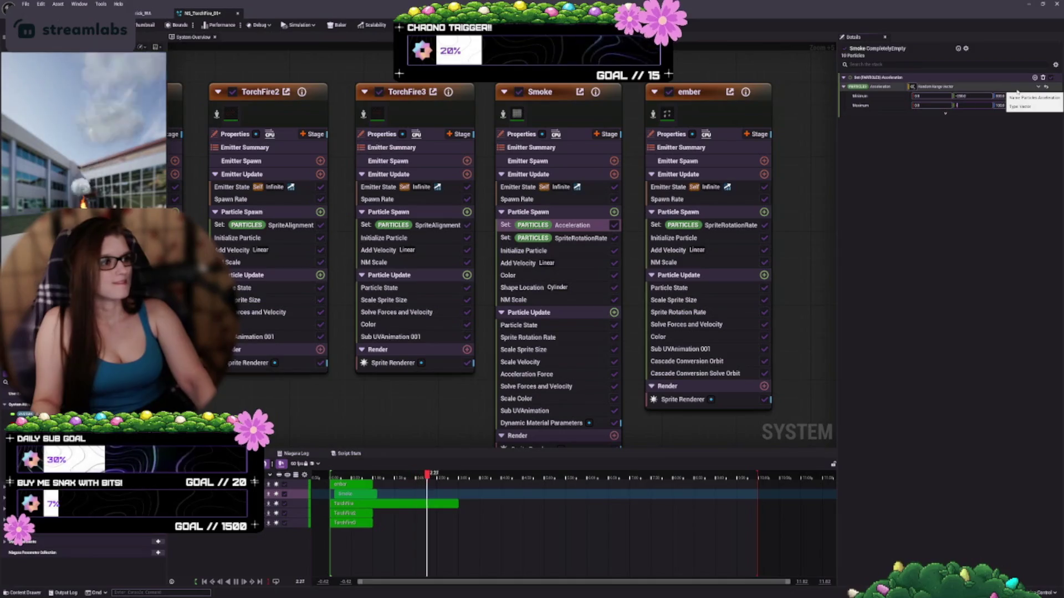
{"action": "type", "text": "-"}
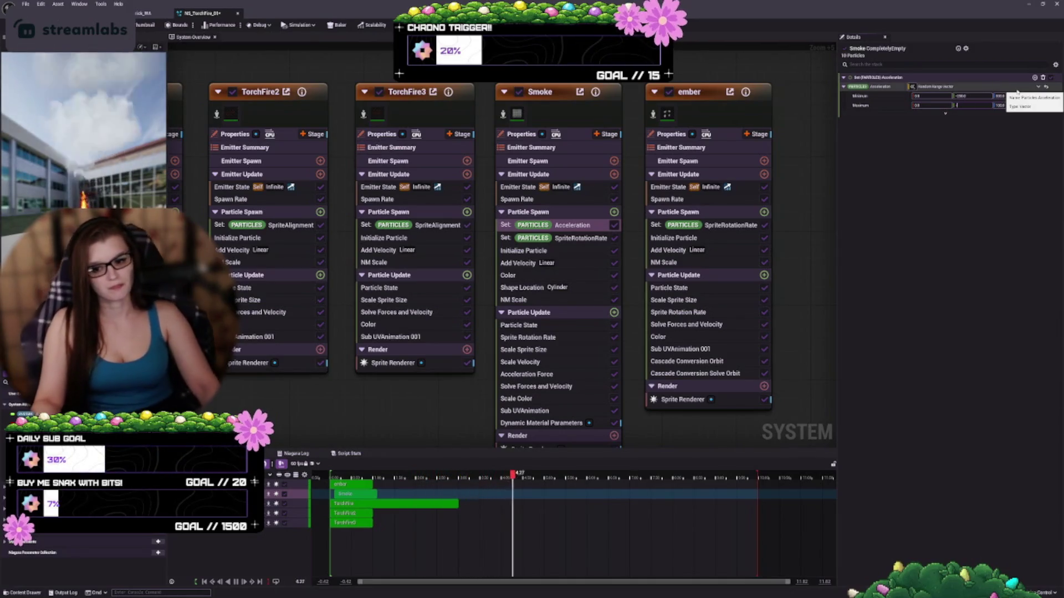
{"action": "type", "text": "4000"}
{"action": "key", "text": "Return"}
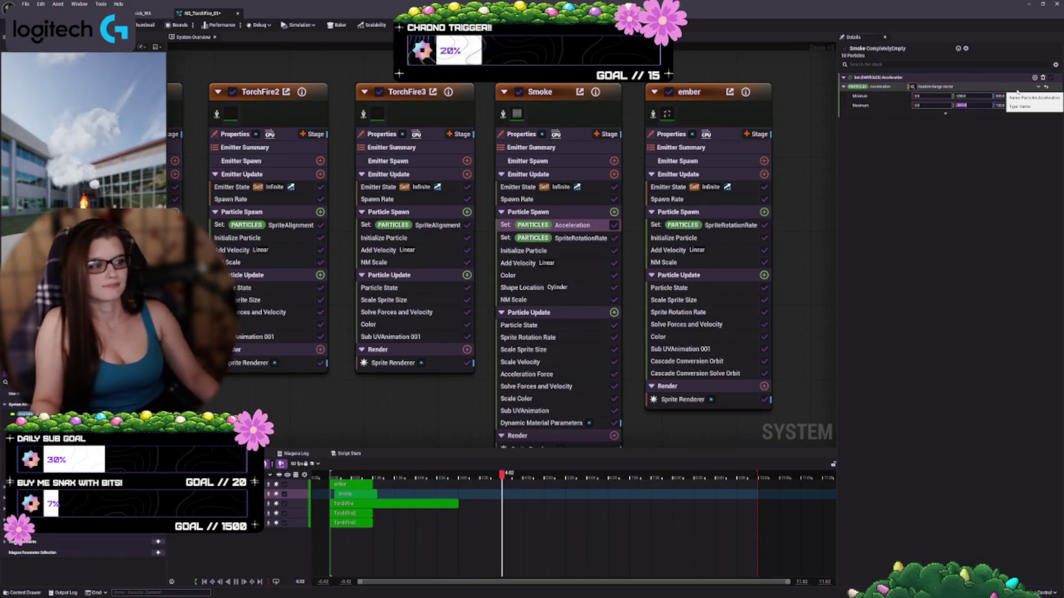
{"action": "left_click", "coordinate": [581, 238]}
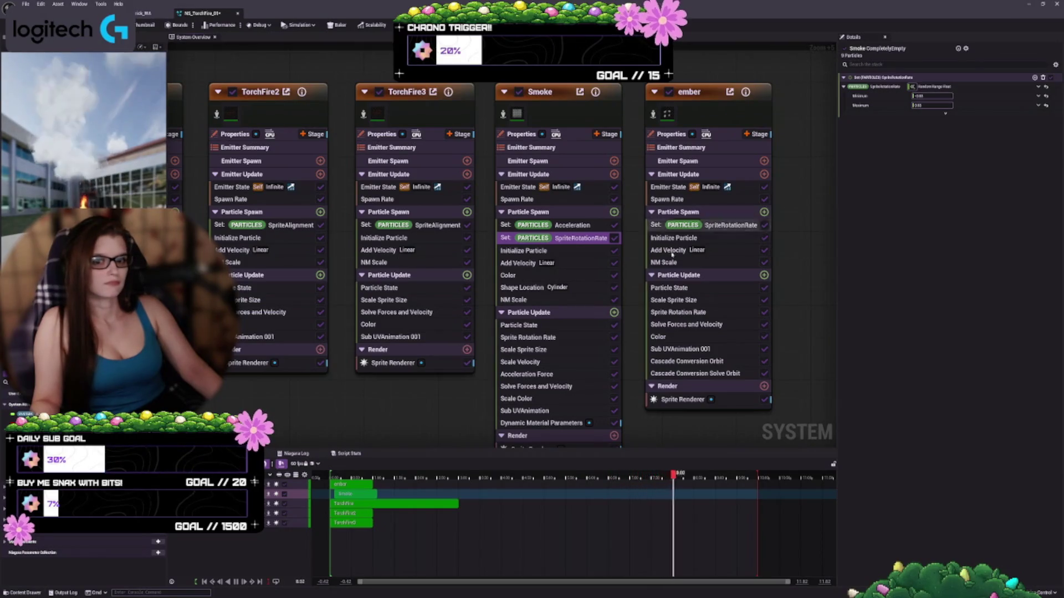
Retune Smoke's Add Velocity range to Minimum X -25 and Minimum Z 100 so smoke rises.
{"action": "left_click", "coordinate": [568, 265]}
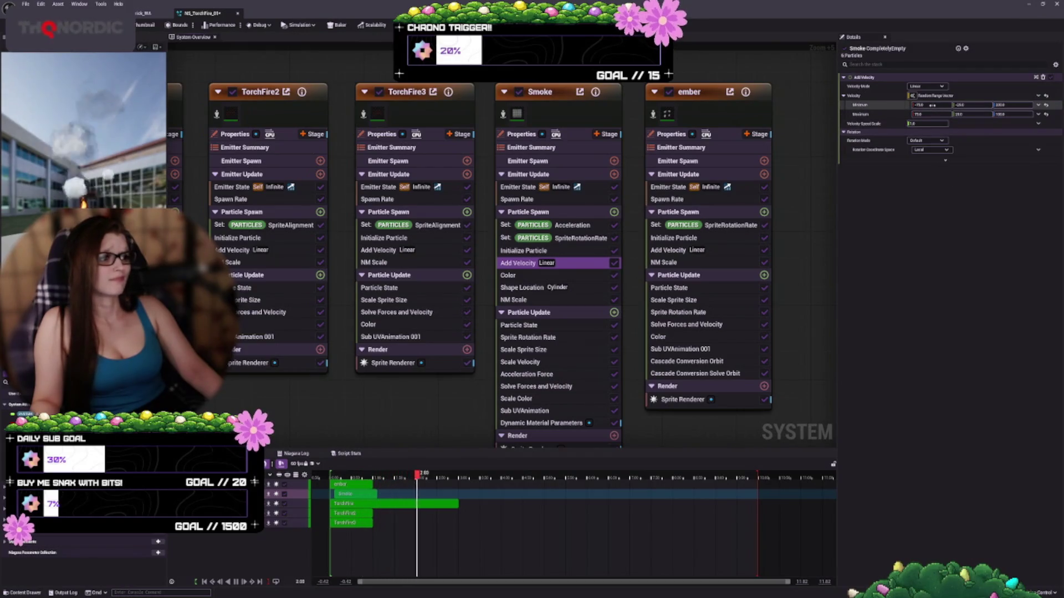
{"action": "type", "text": "-2"}
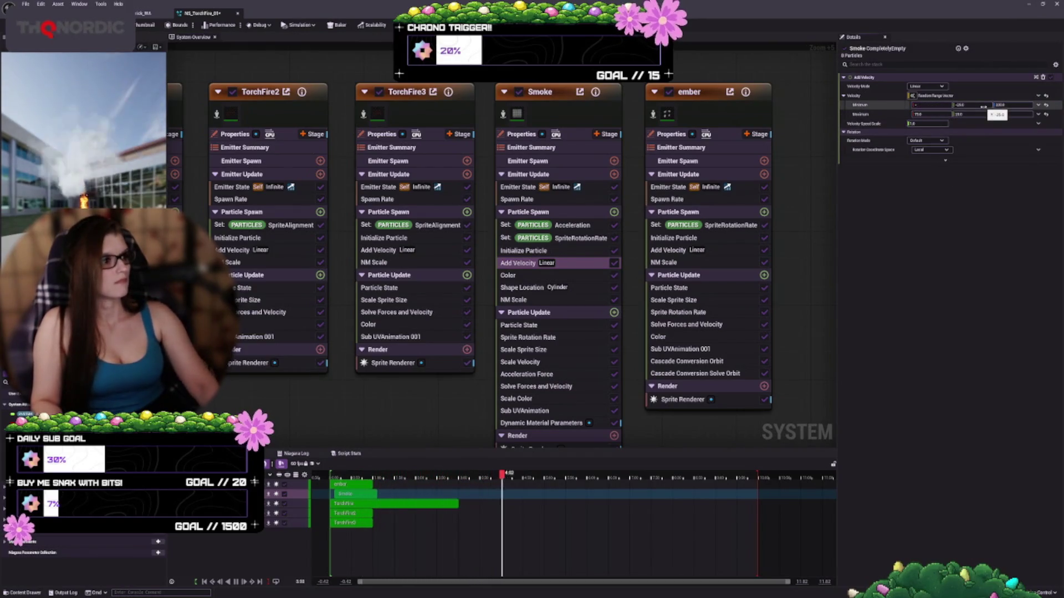
{"action": "type", "text": "5"}
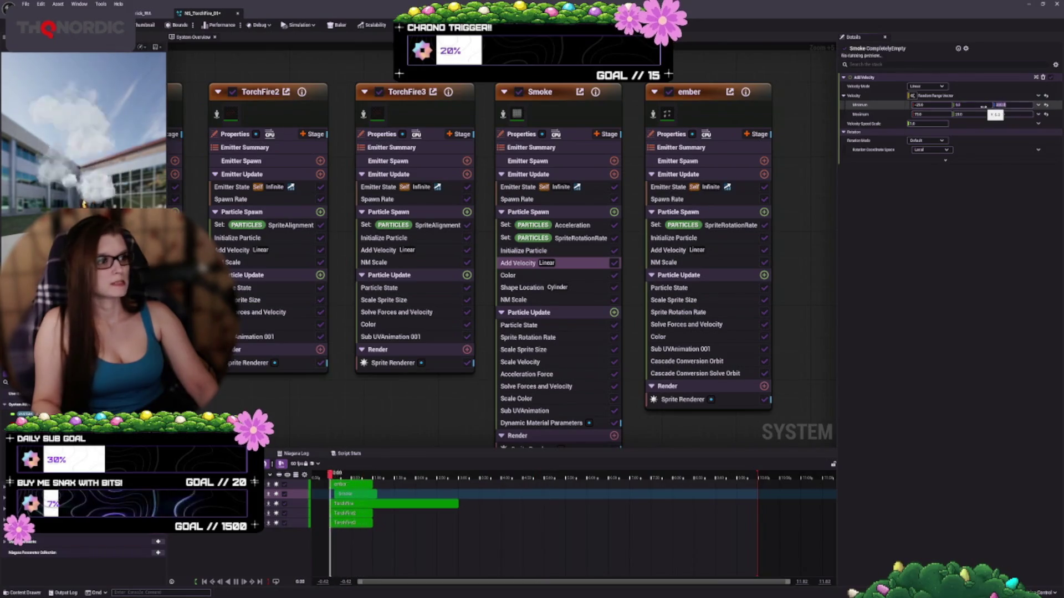
{"action": "key", "text": "Tab"}
{"action": "type", "text": "10"}
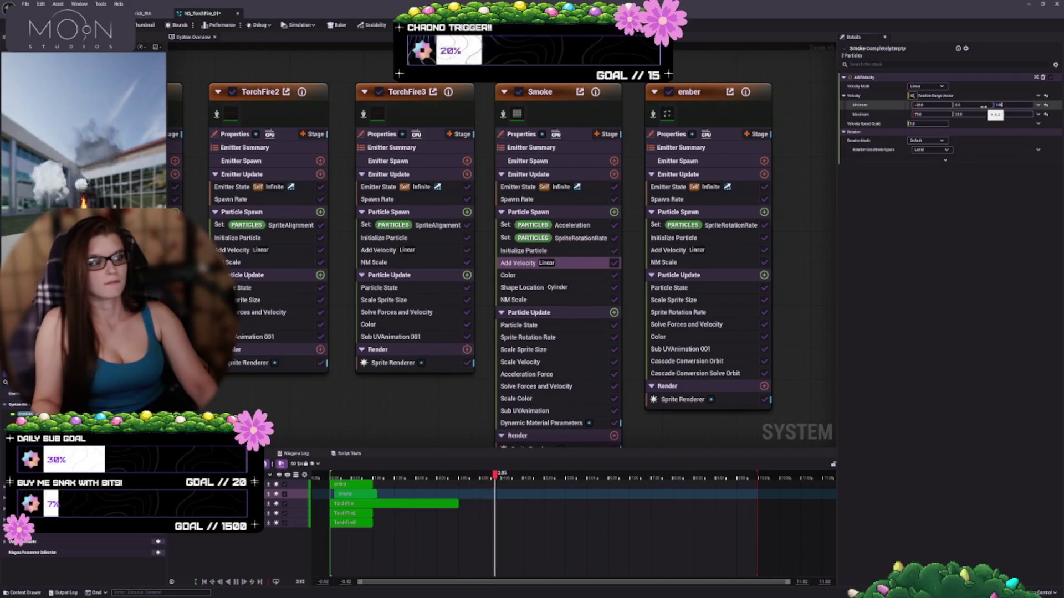
{"action": "type", "text": "0"}
{"action": "key", "text": "Tab"}
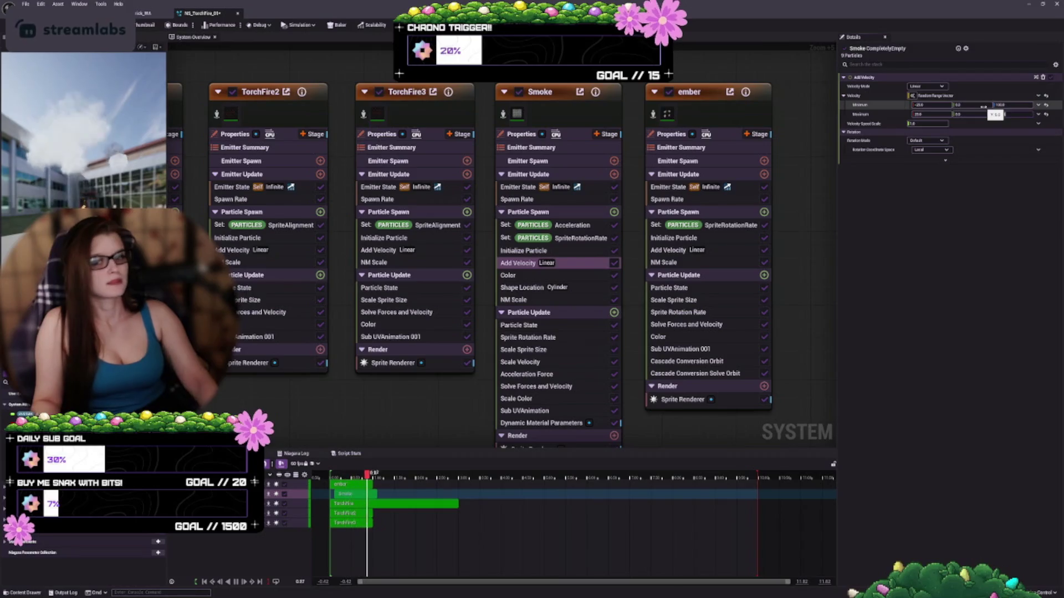
{"action": "key", "text": "Tab"}
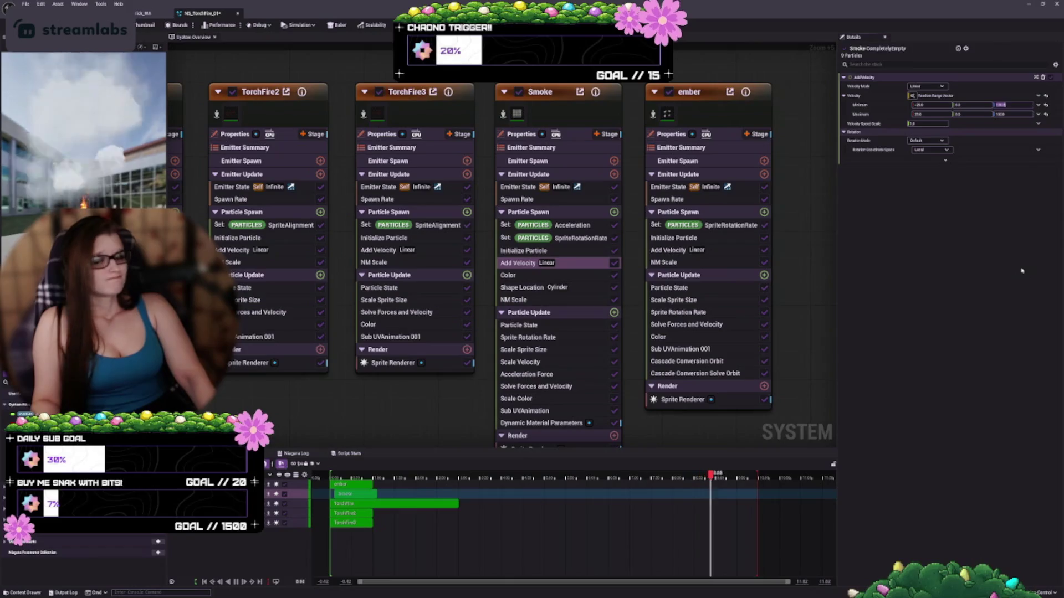
{"action": "type", "text": "50"}
{"action": "key", "text": "Return"}
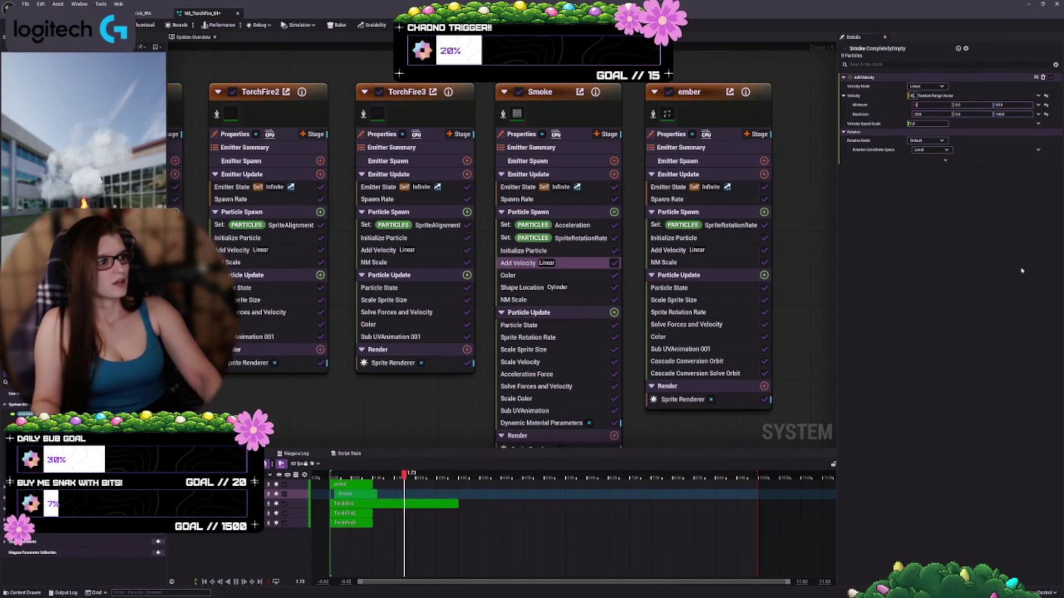
{"action": "key", "text": "Tab"}
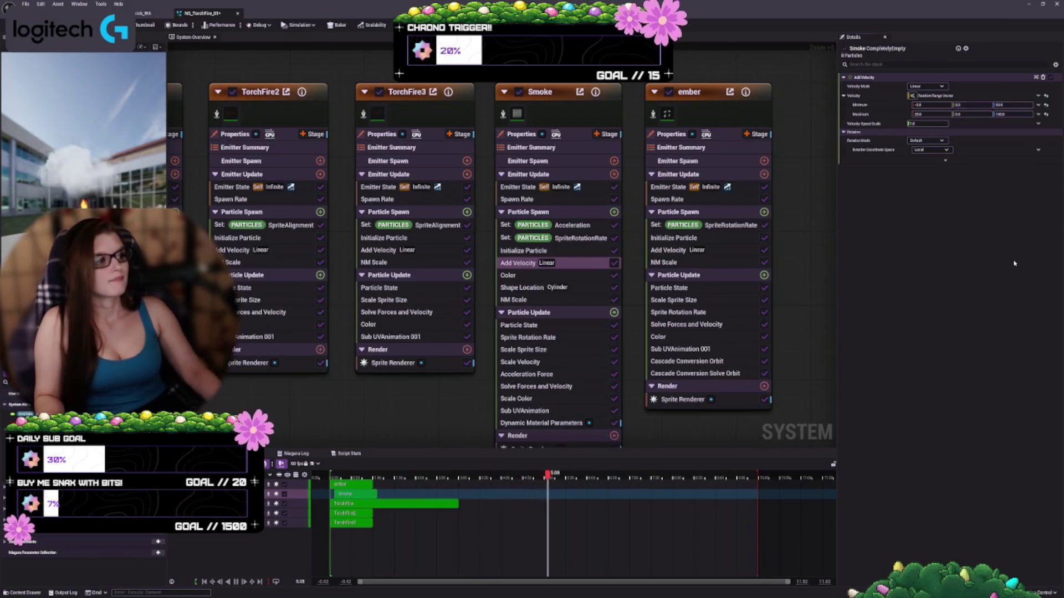
{"action": "key", "text": "ctrl+z"}
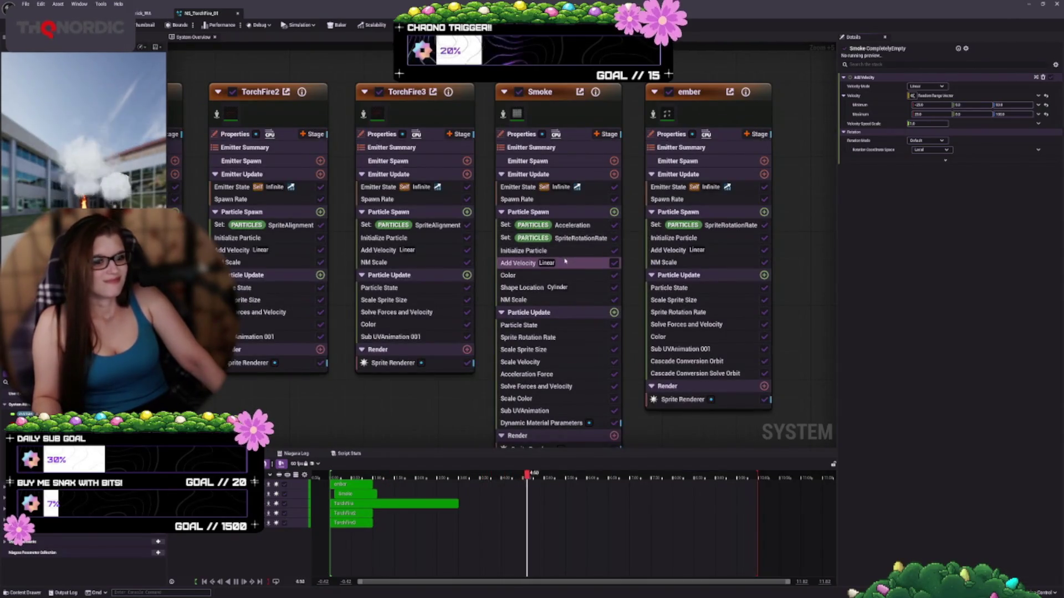
{"action": "left_click", "coordinate": [531, 288]}
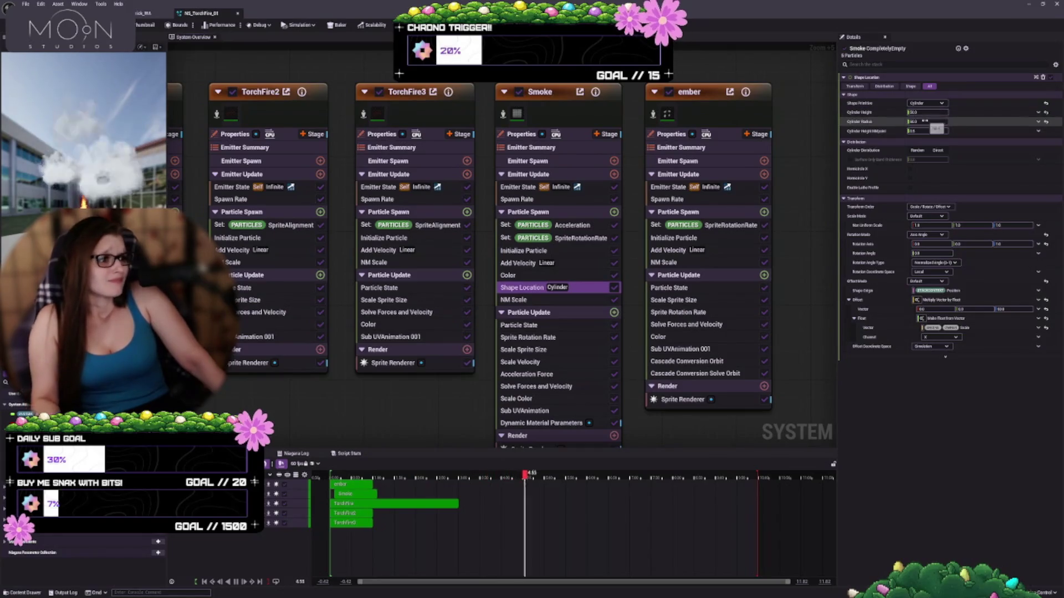
{"action": "left_click", "coordinate": [929, 87]}
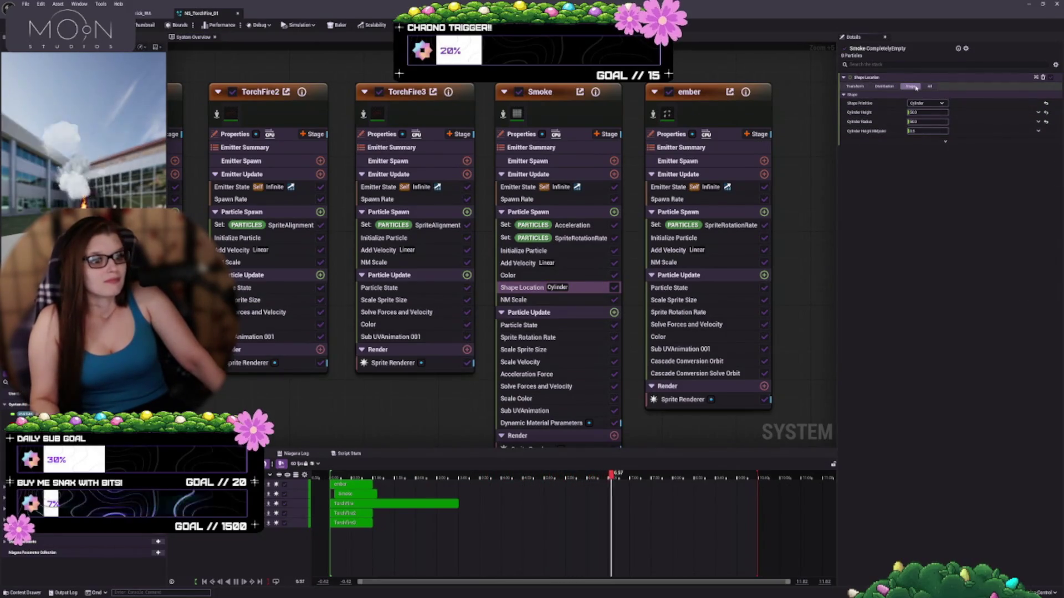
{"action": "left_click", "coordinate": [928, 86]}
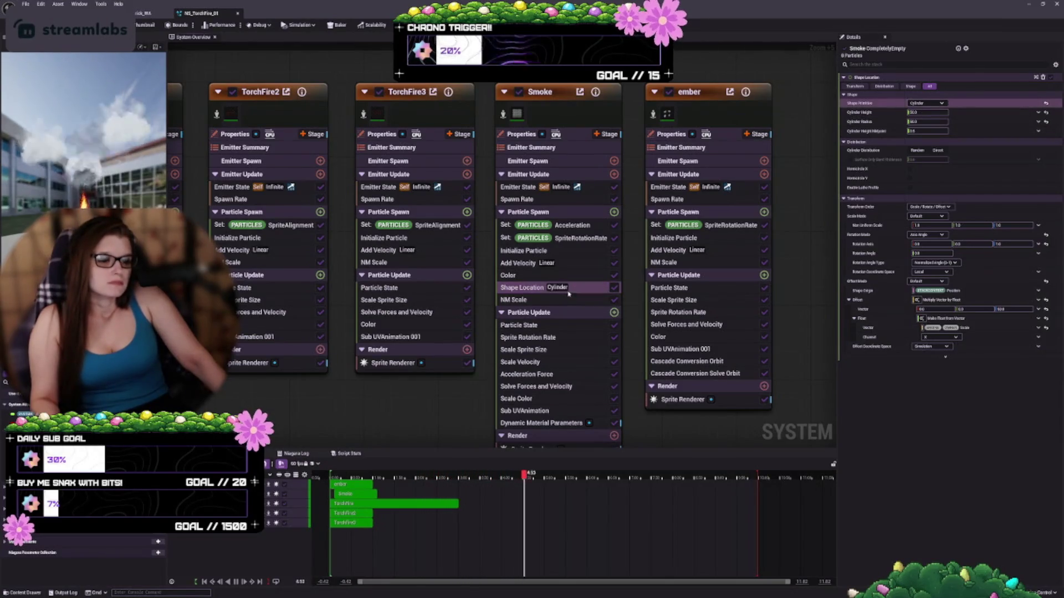
{"action": "right_click", "coordinate": [571, 288]}
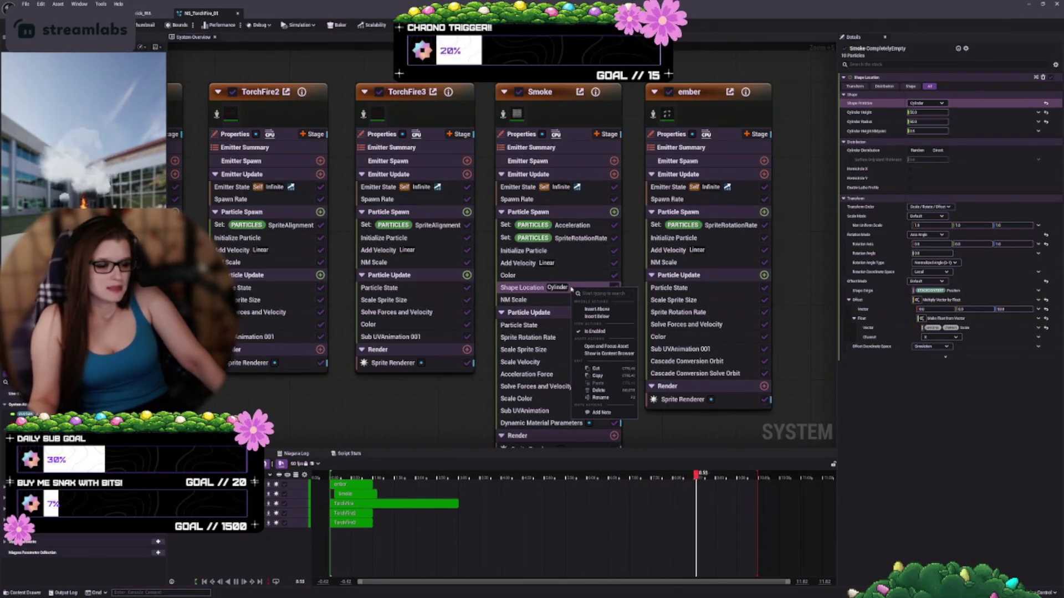
{"action": "left_click", "coordinate": [534, 288]}
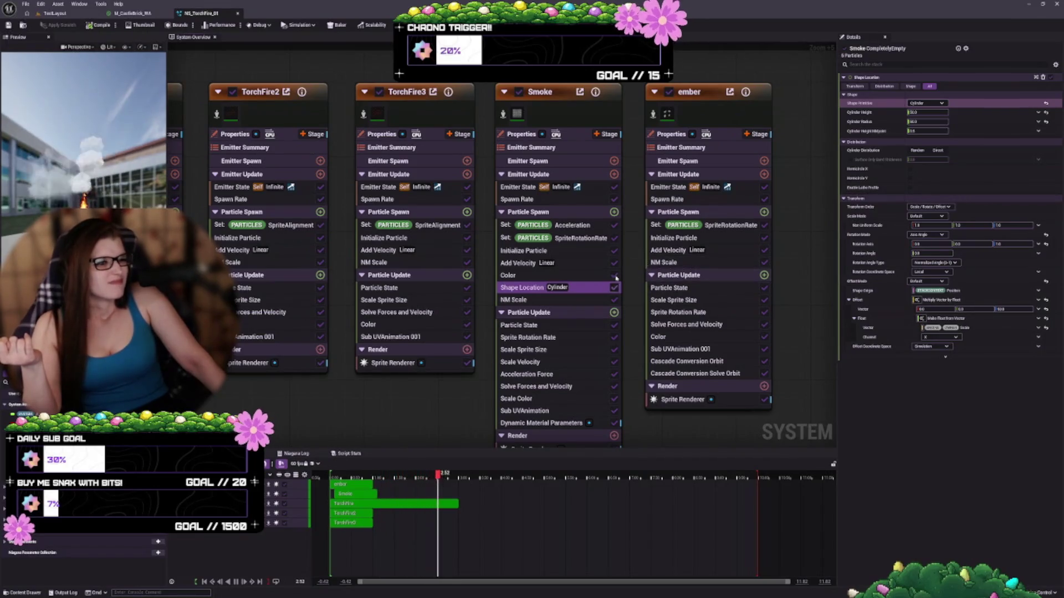
Pan the System Overview graph upward past the Shape Location module.
{"action": "left_click_drag", "start_coordinate": [632, 236], "coordinate": [627, 203]}
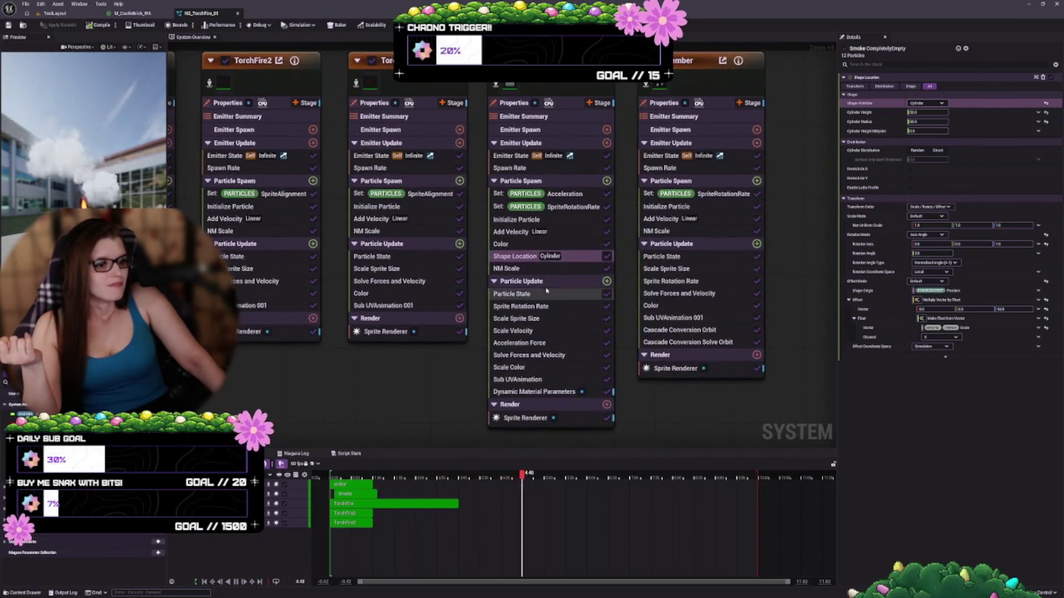
{"action": "right_click", "coordinate": [518, 259]}
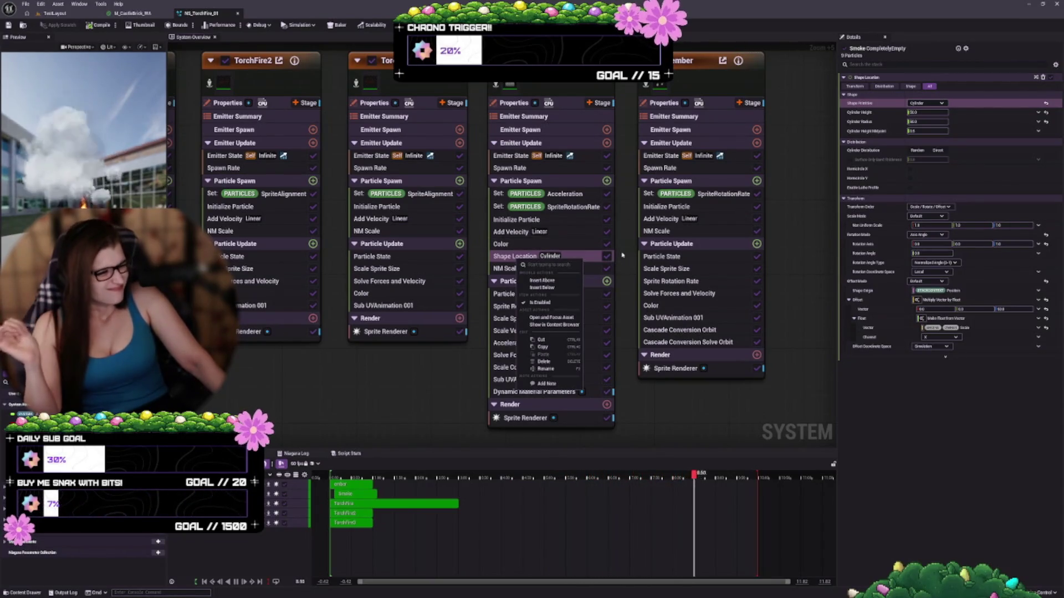
{"action": "left_click_drag", "start_coordinate": [634, 263], "coordinate": [627, 239]}
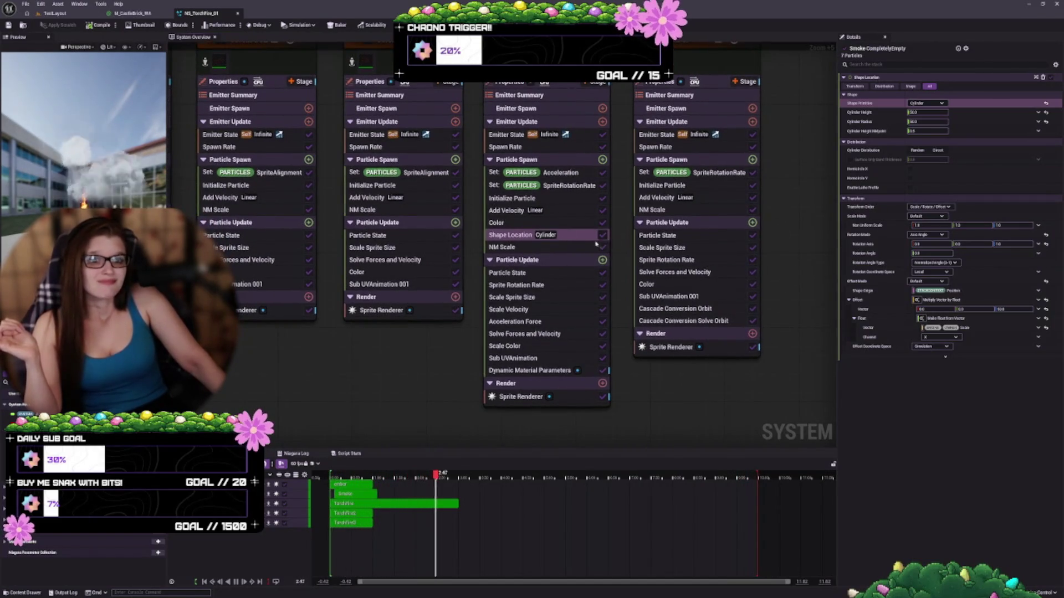
Show the system bounds in the preview and check the Debug options.
{"action": "left_click", "coordinate": [180, 25]}
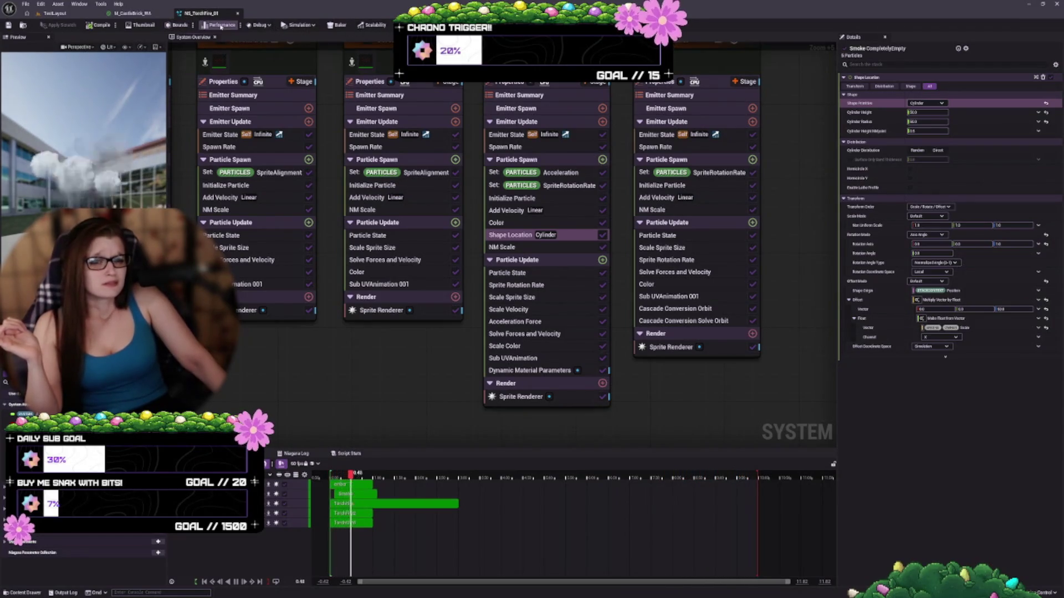
{"action": "left_click", "coordinate": [265, 26]}
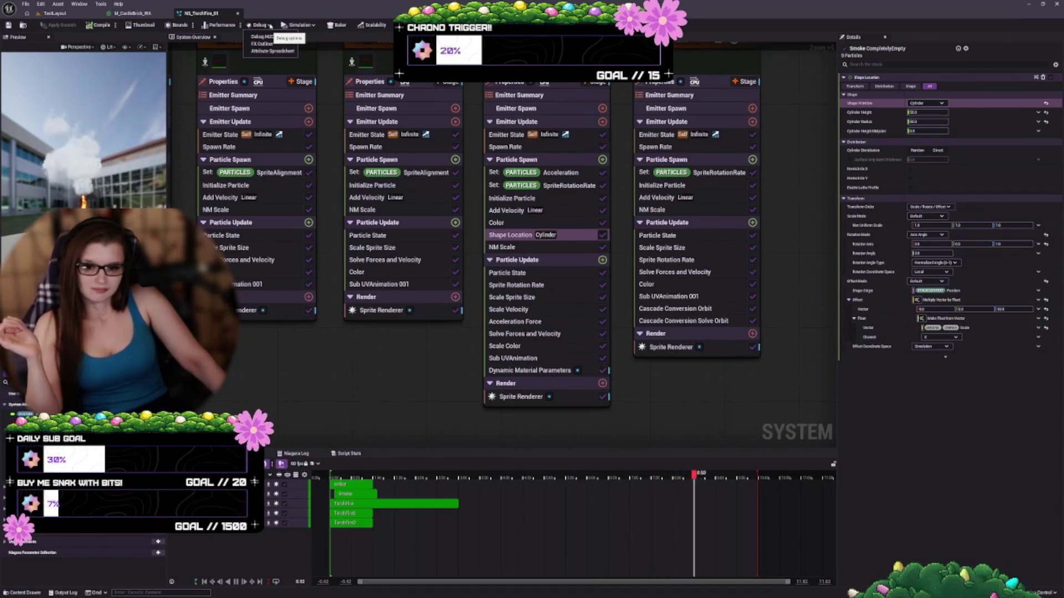
{"action": "left_click", "coordinate": [270, 25]}
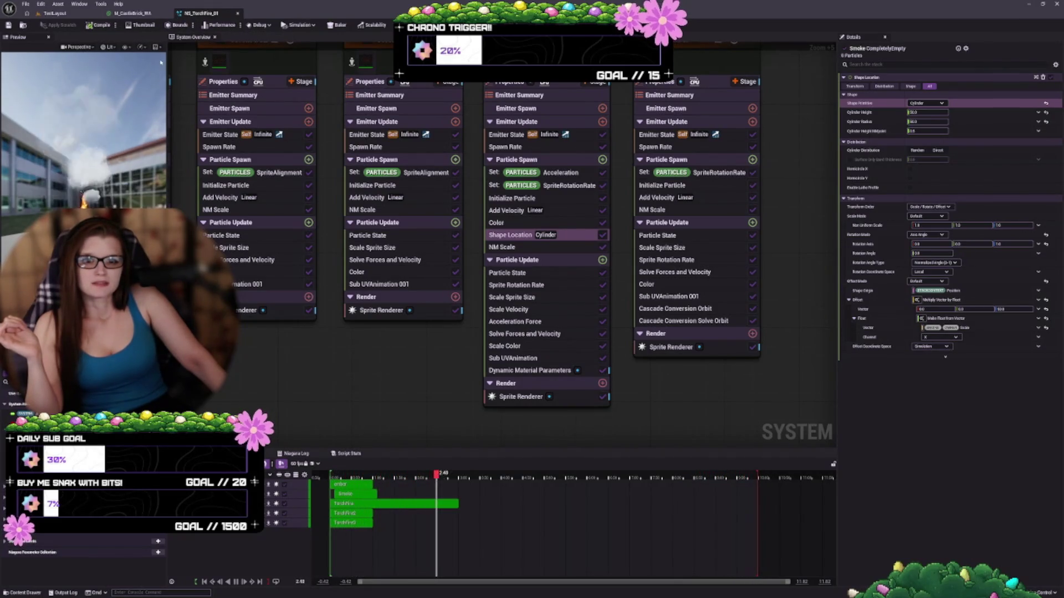
Show per-emitter stats over the preview and review the Screen Percentage options.
{"action": "left_click", "coordinate": [78, 47]}
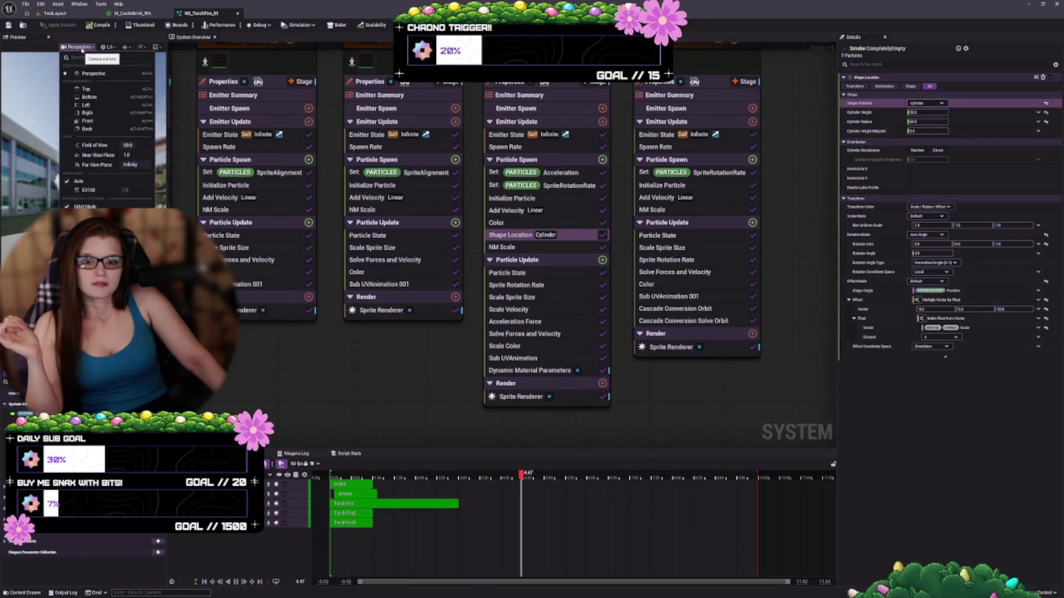
{"action": "left_click", "coordinate": [82, 48]}
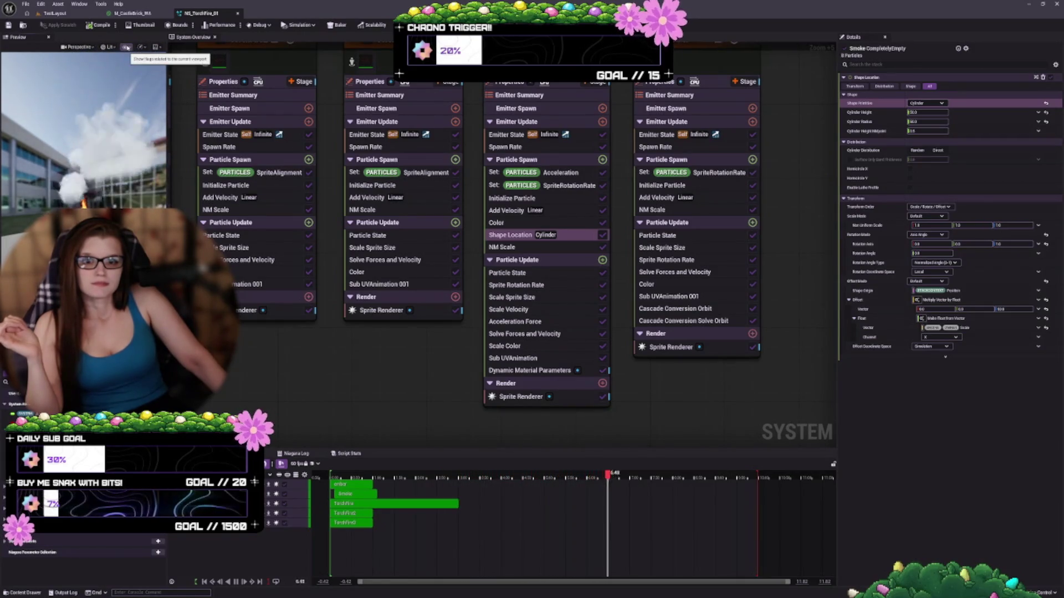
{"action": "left_click", "coordinate": [127, 48]}
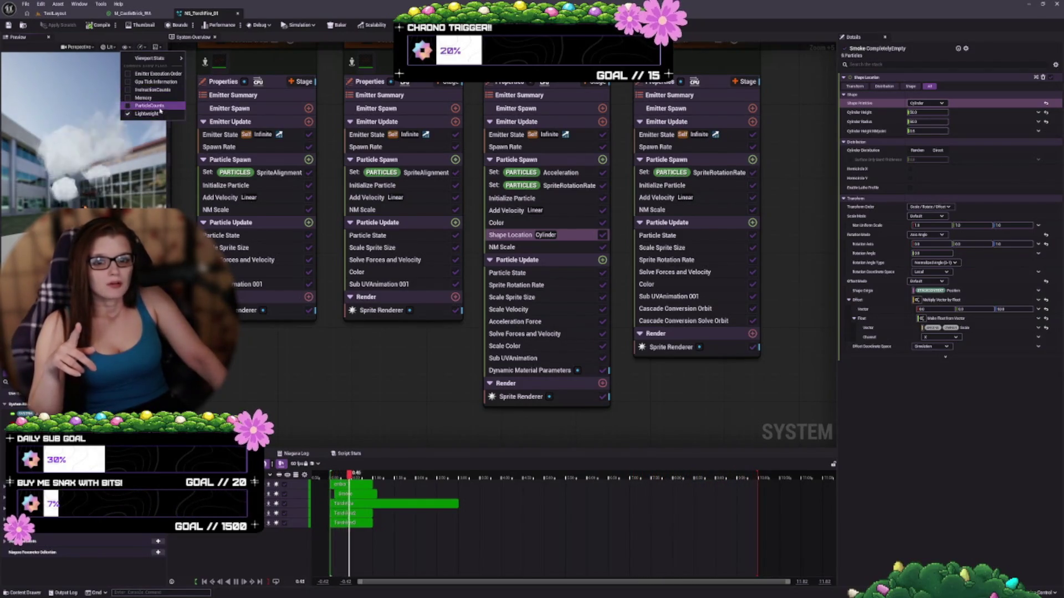
{"action": "left_click", "coordinate": [142, 105]}
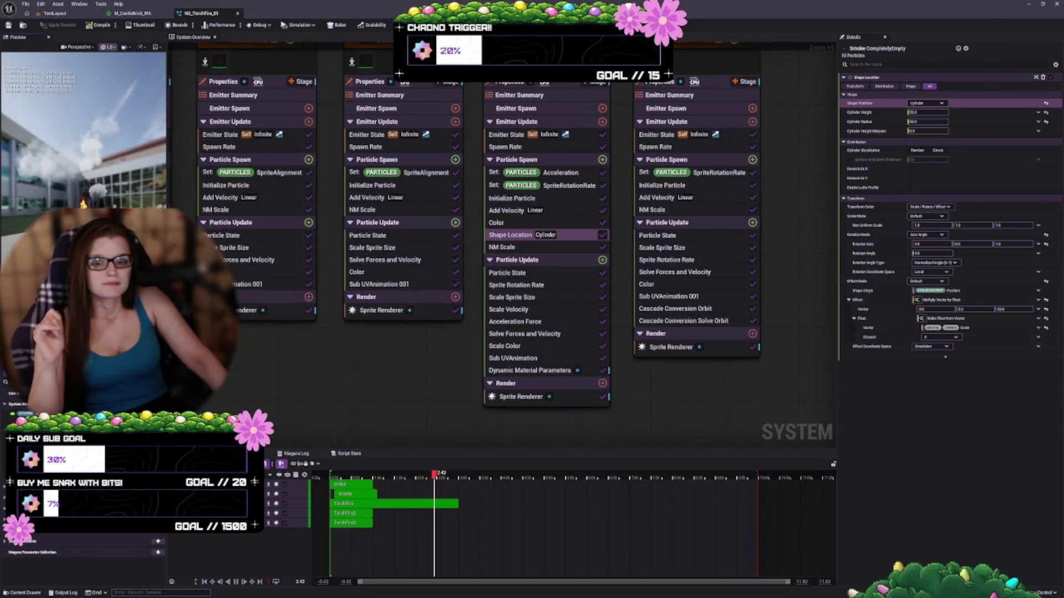
{"action": "left_click", "coordinate": [126, 47]}
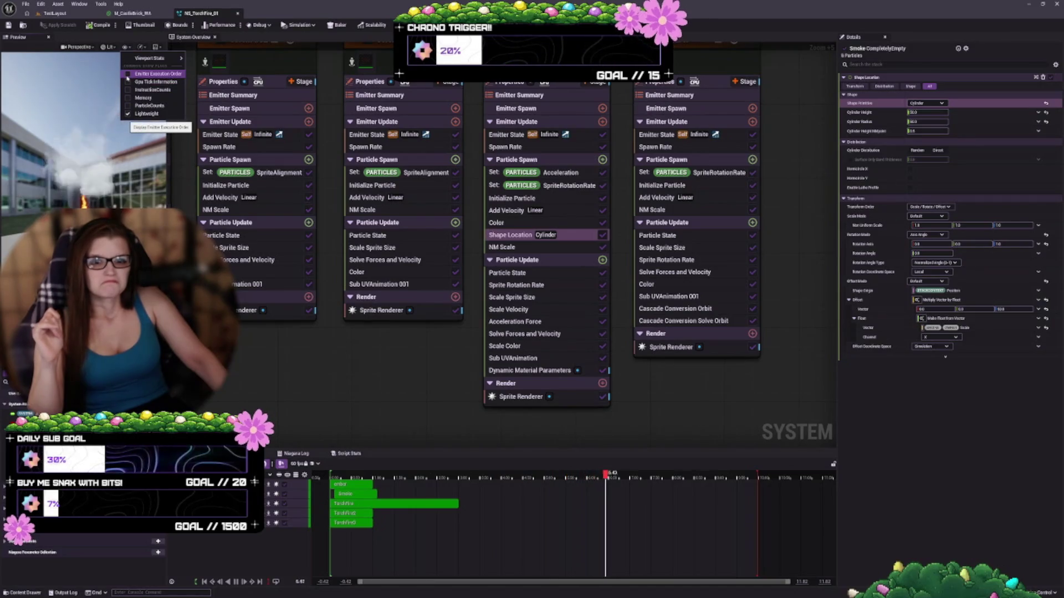
{"action": "mouse_move", "coordinate": [143, 60]}
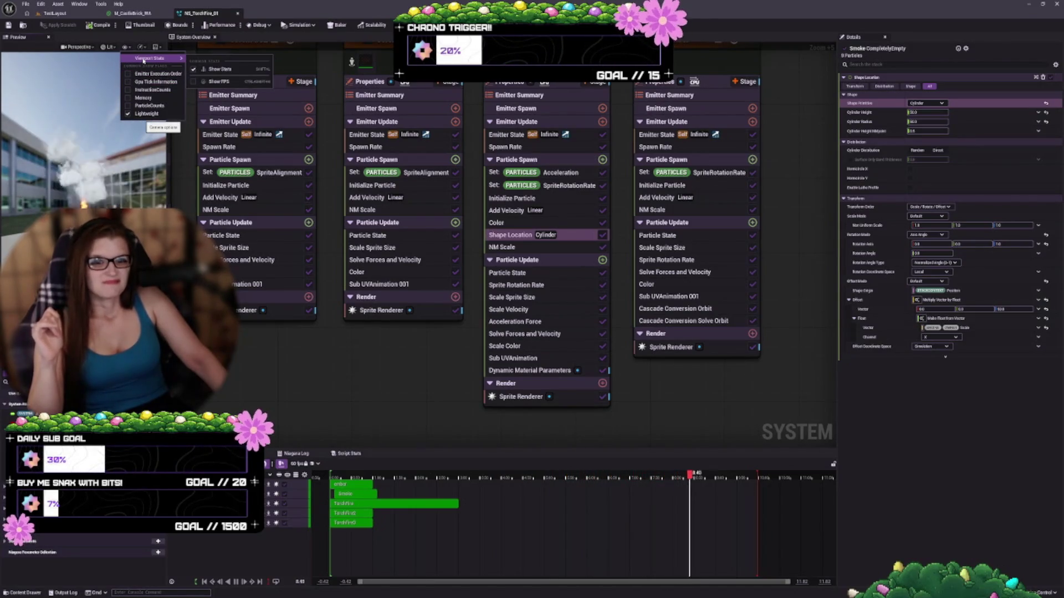
{"action": "left_click", "coordinate": [143, 48]}
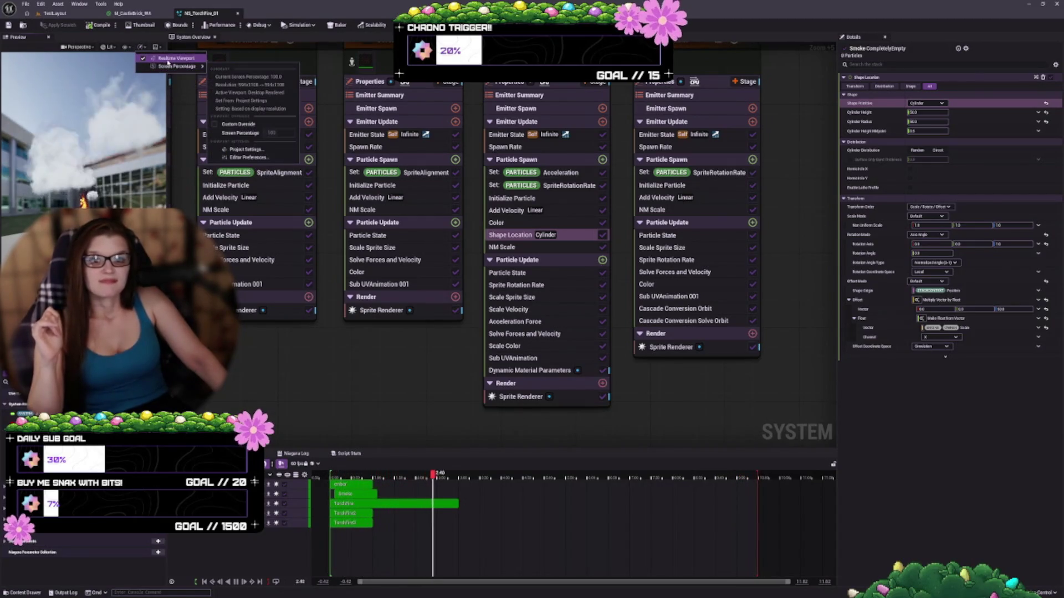
Try several preview scene profiles and settle on the dark Grey Ambient background.
{"action": "left_click", "coordinate": [157, 47]}
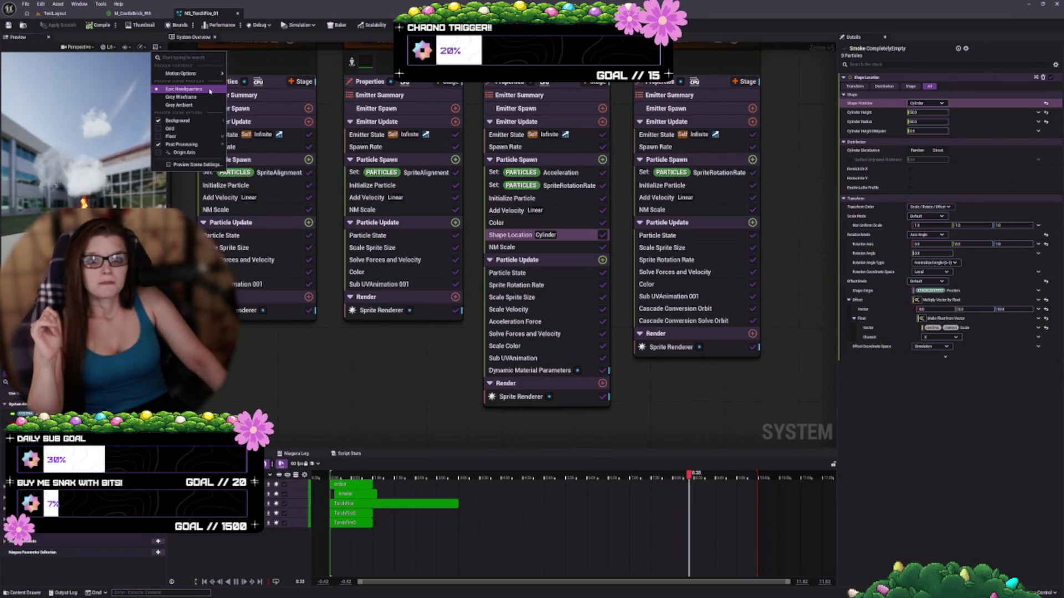
{"action": "left_click", "coordinate": [202, 98]}
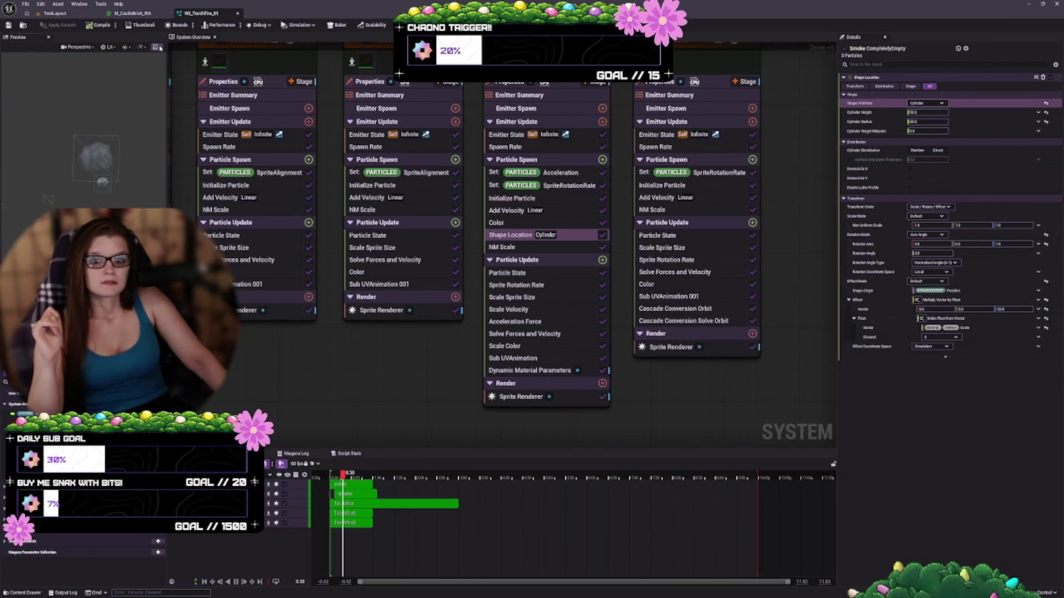
{"action": "left_click", "coordinate": [158, 48]}
{"action": "left_click", "coordinate": [200, 108]}
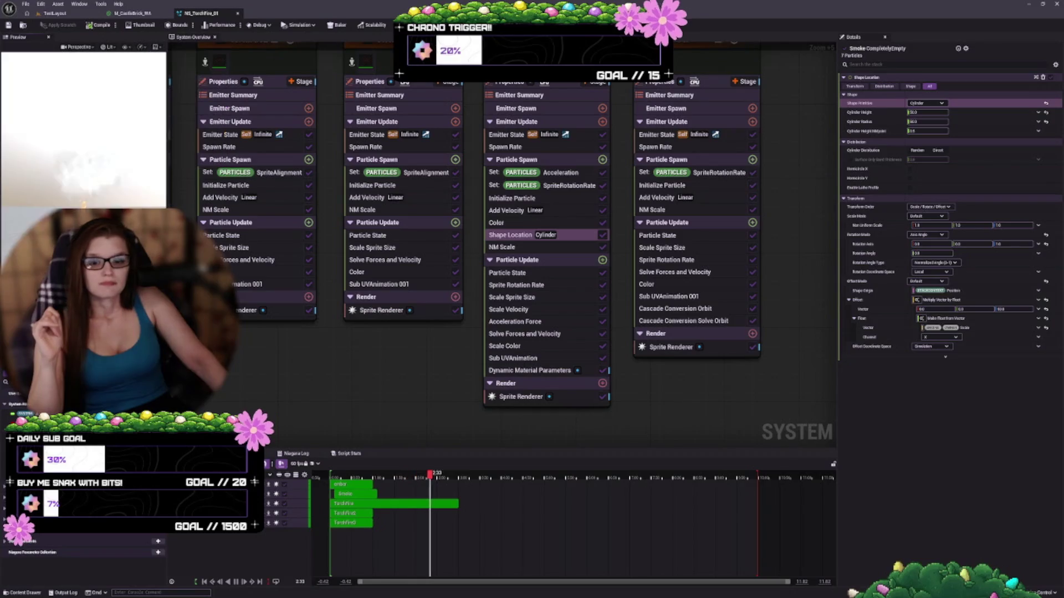
{"action": "left_click", "coordinate": [158, 47]}
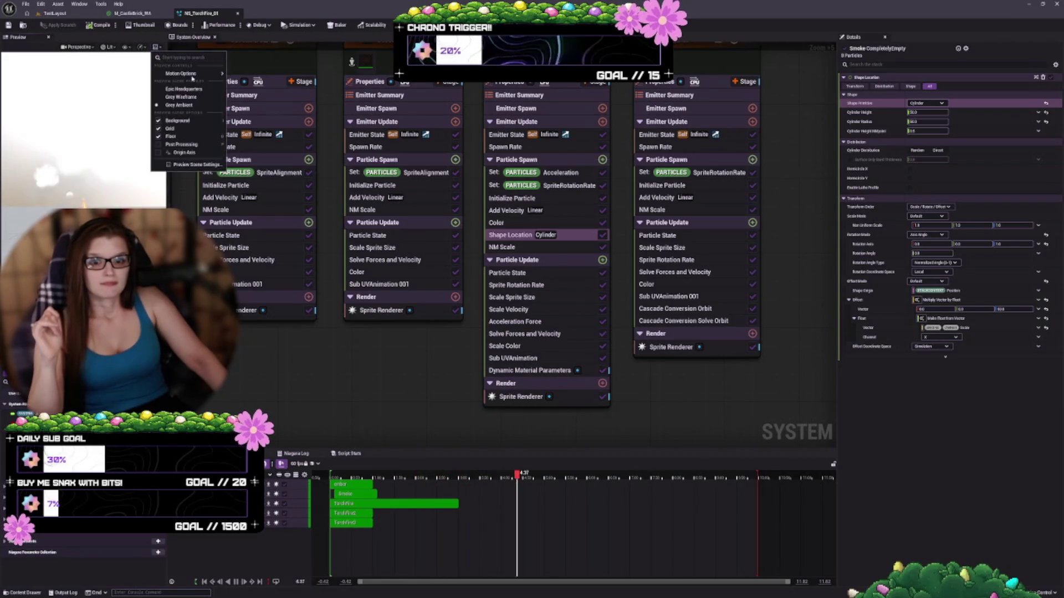
{"action": "left_click", "coordinate": [205, 92]}
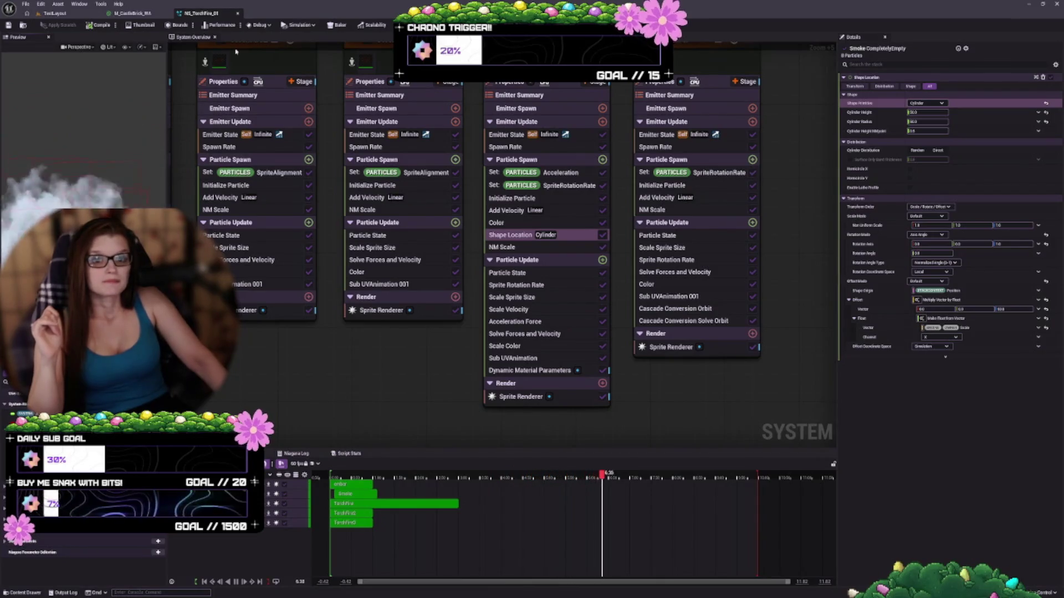
{"action": "left_click", "coordinate": [157, 47]}
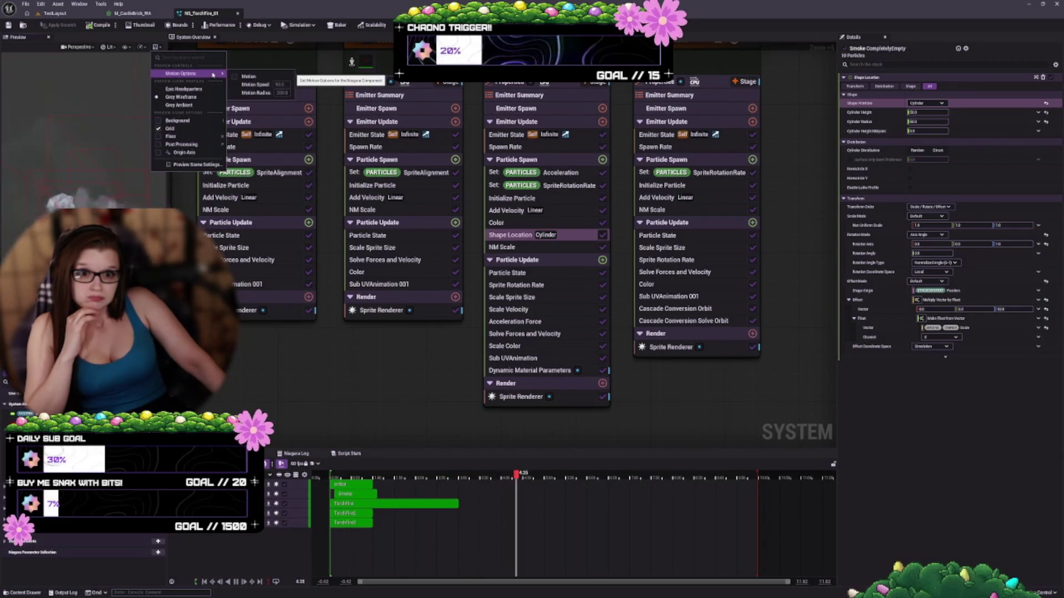
{"action": "left_click", "coordinate": [160, 50]}
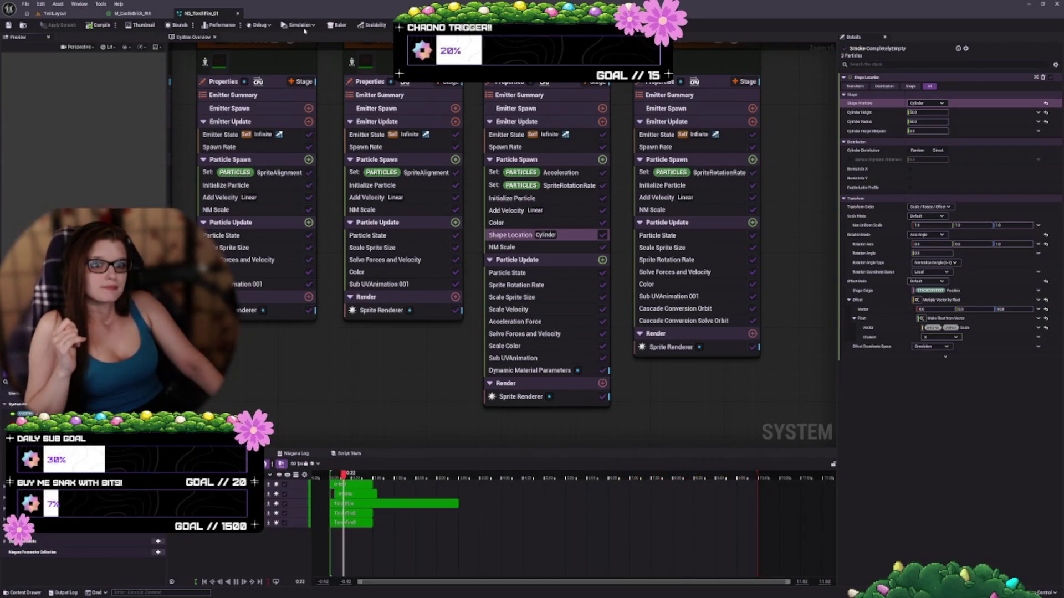
{"action": "left_click", "coordinate": [258, 26]}
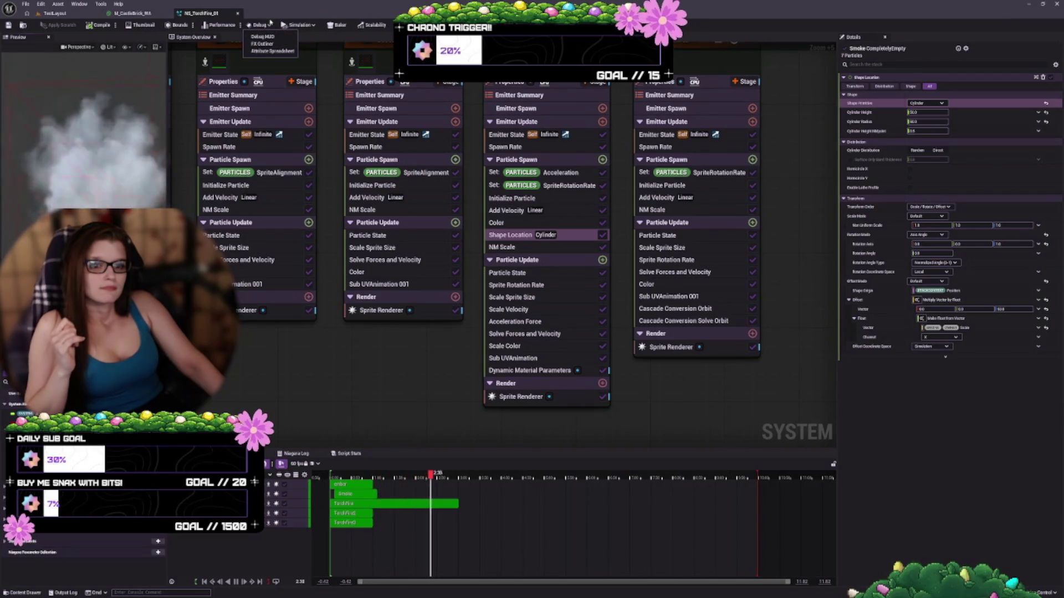
{"action": "left_click", "coordinate": [310, 26]}
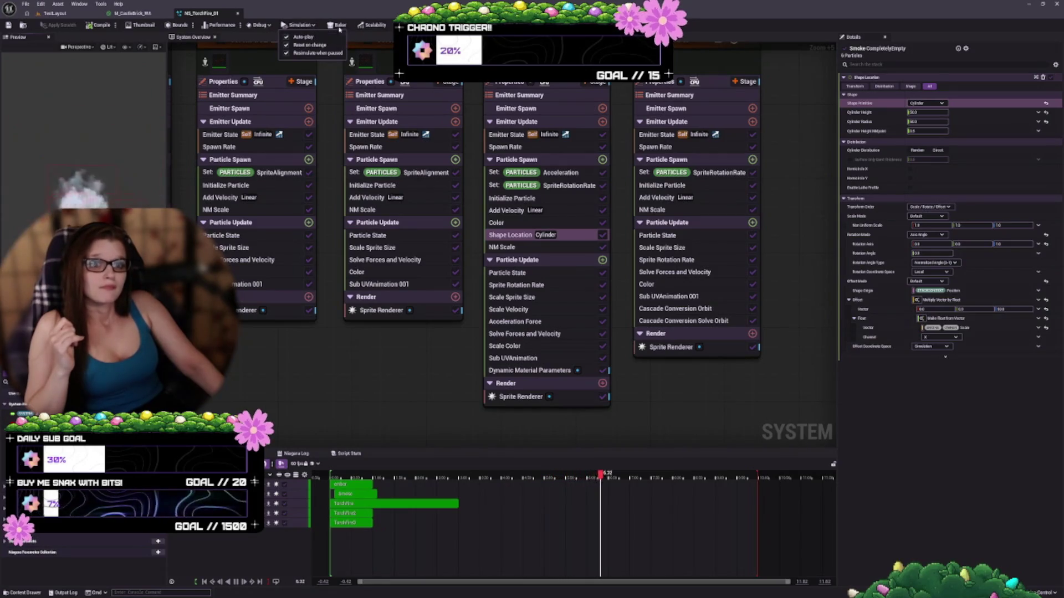
{"action": "left_click", "coordinate": [376, 28]}
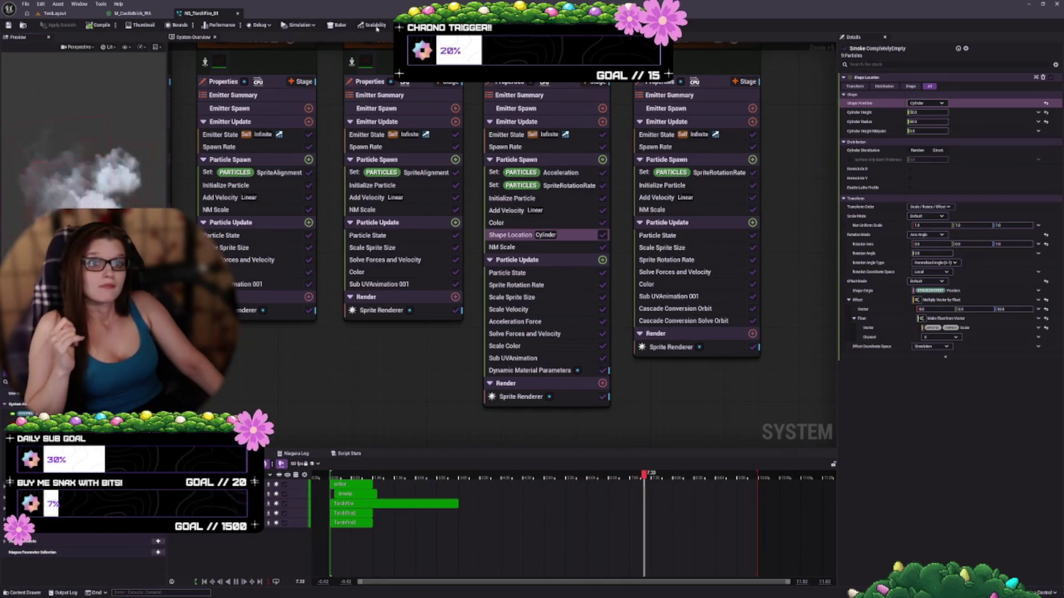
{"action": "left_click", "coordinate": [239, 26]}
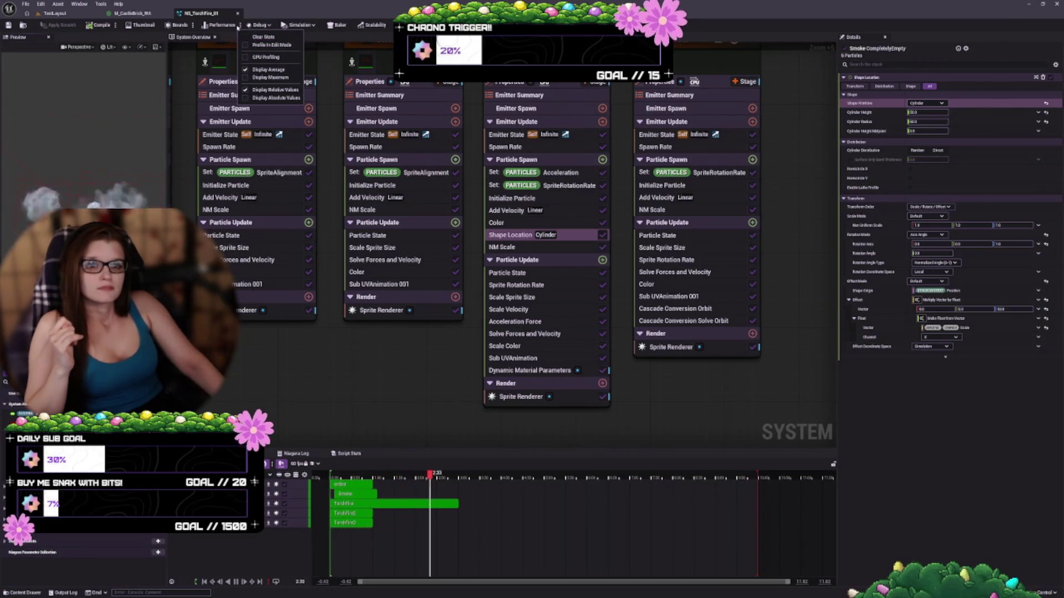
{"action": "left_click", "coordinate": [192, 25]}
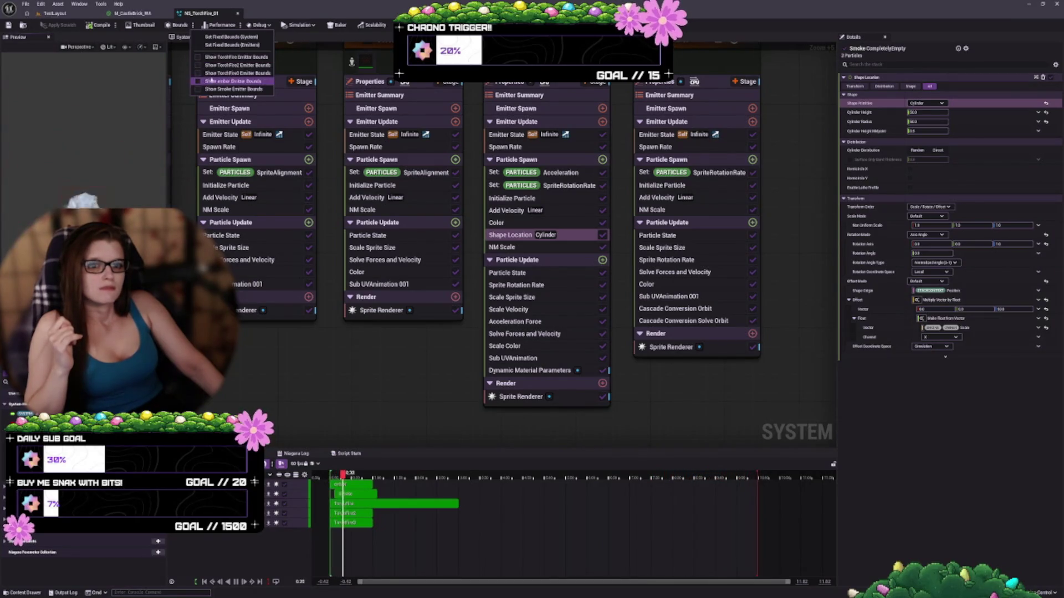
{"action": "left_click", "coordinate": [200, 90]}
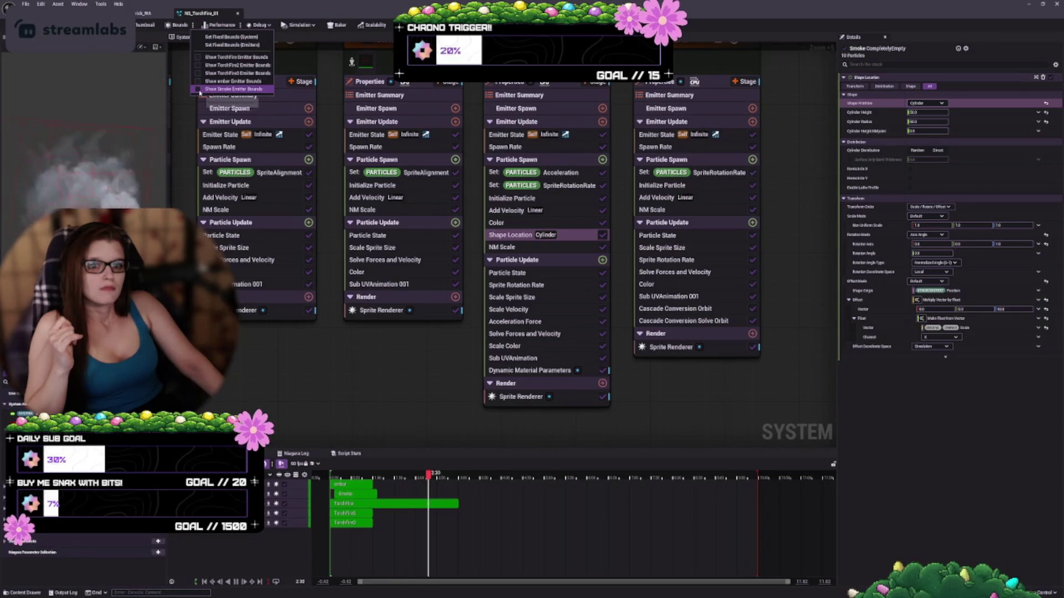
{"action": "left_click", "coordinate": [198, 90]}
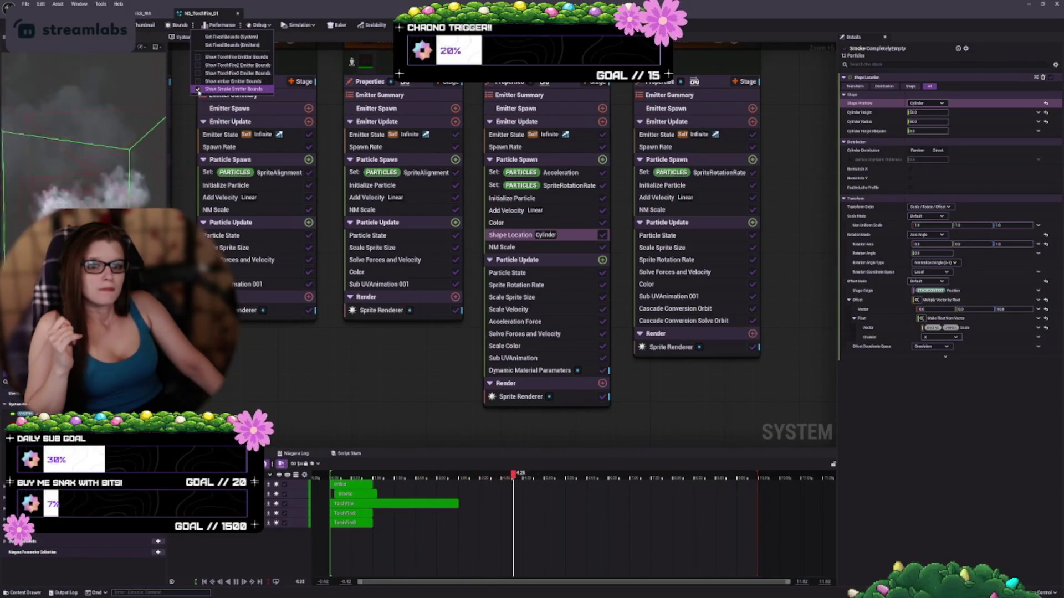
{"action": "left_click", "coordinate": [193, 25]}
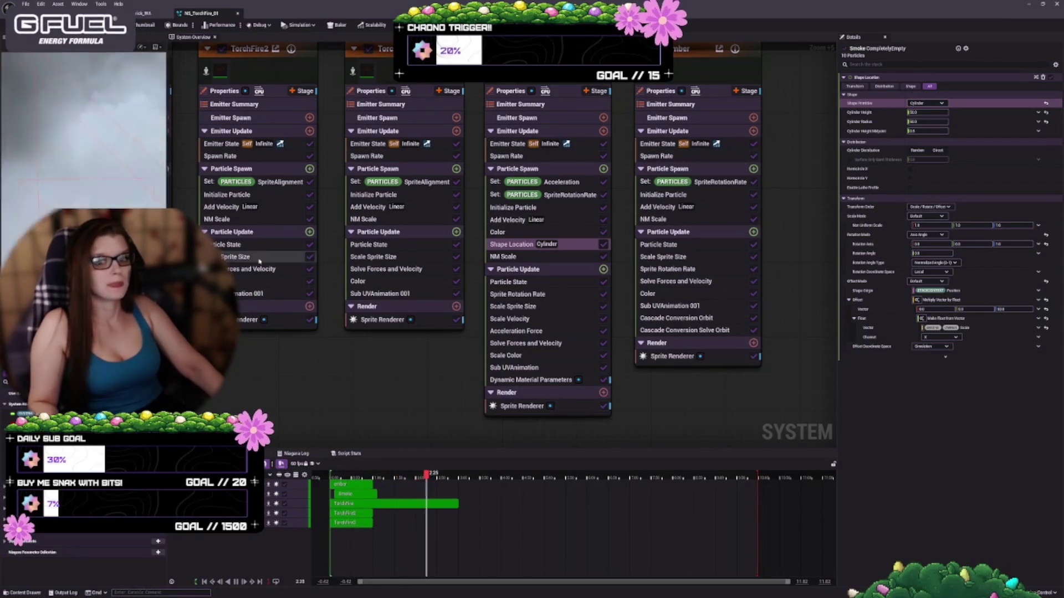
Give the Smoke cylinder radius 100 and height 1, then select the offset Z field.
{"action": "left_click", "coordinate": [927, 122]}
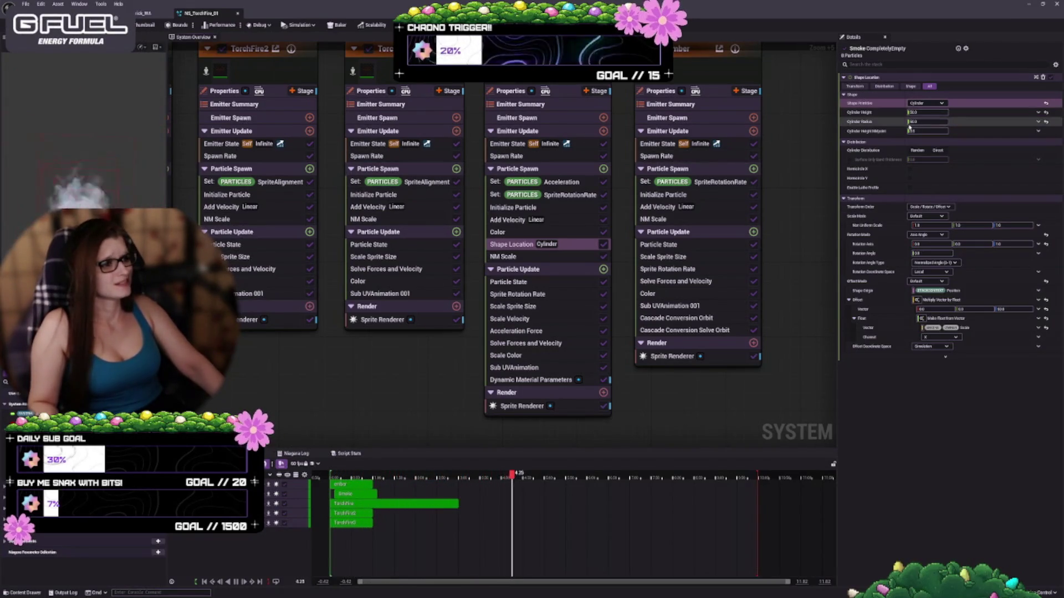
{"action": "type", "text": "100"}
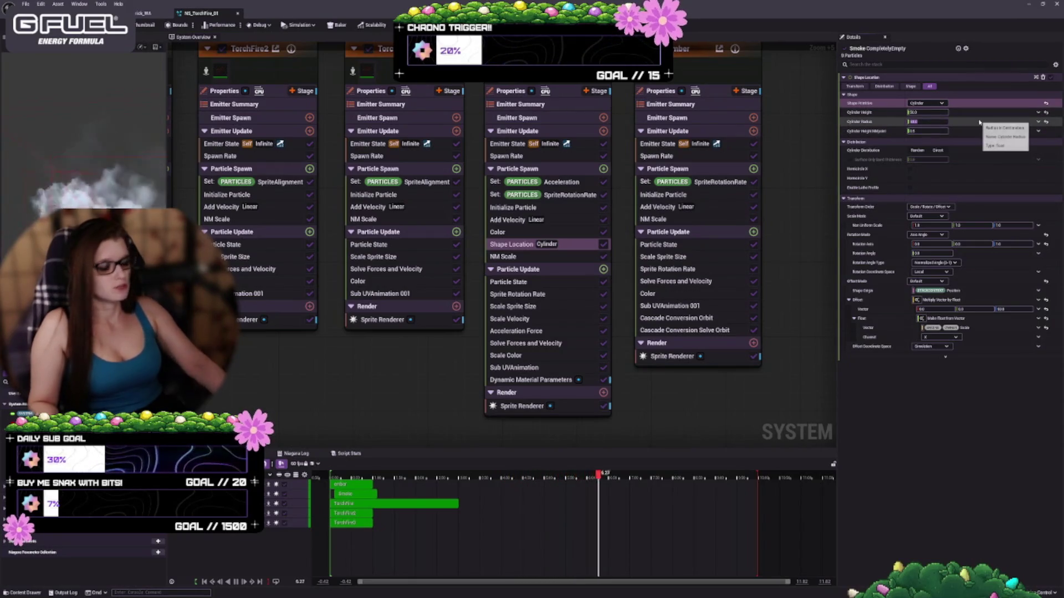
{"action": "key", "text": "Return"}
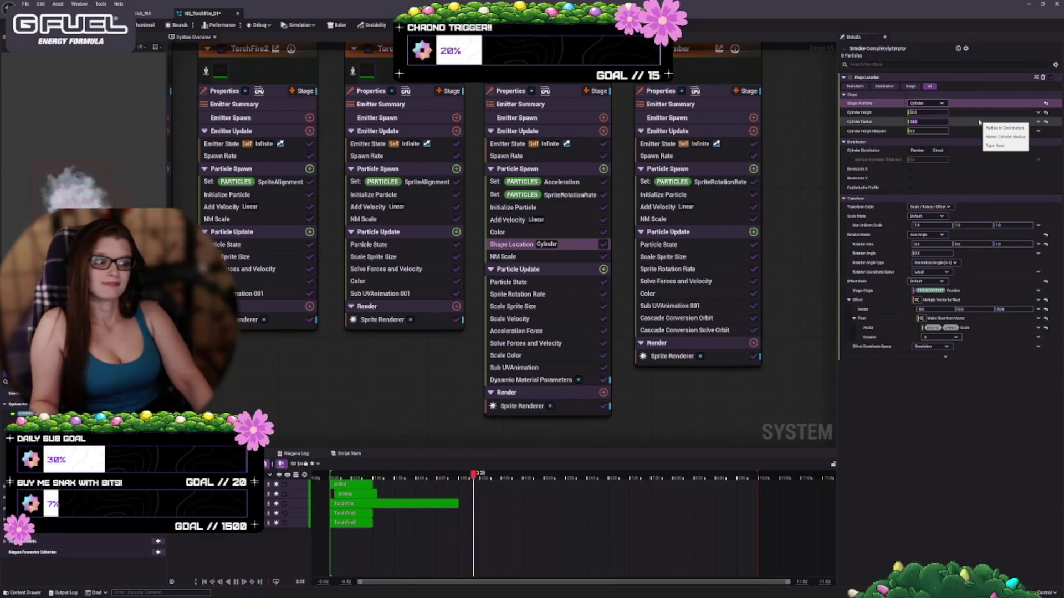
{"action": "type", "text": "1"}
{"action": "key", "text": "Return"}
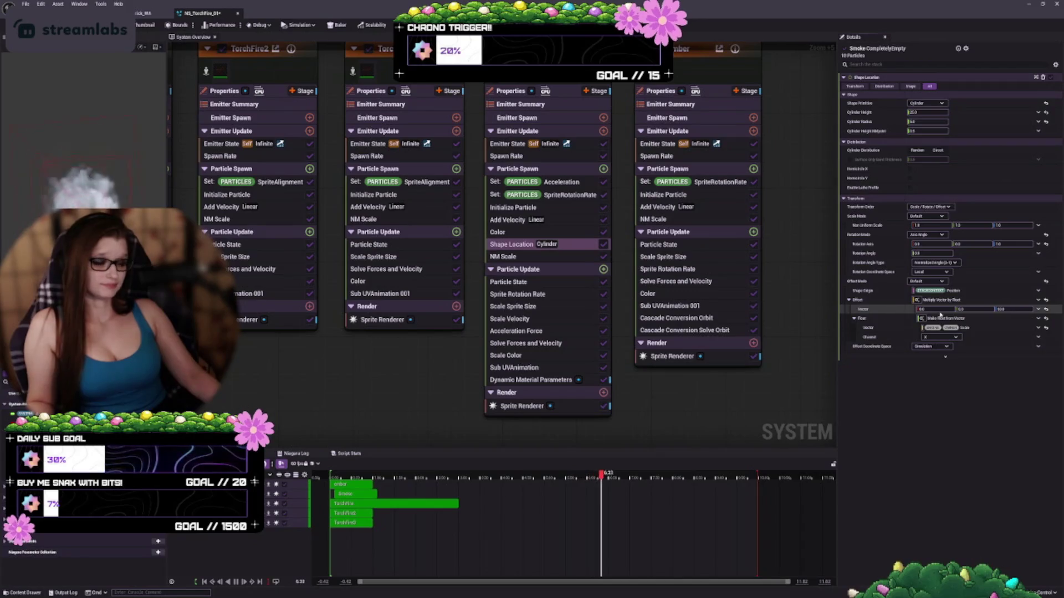
{"action": "left_click", "coordinate": [1000, 309]}
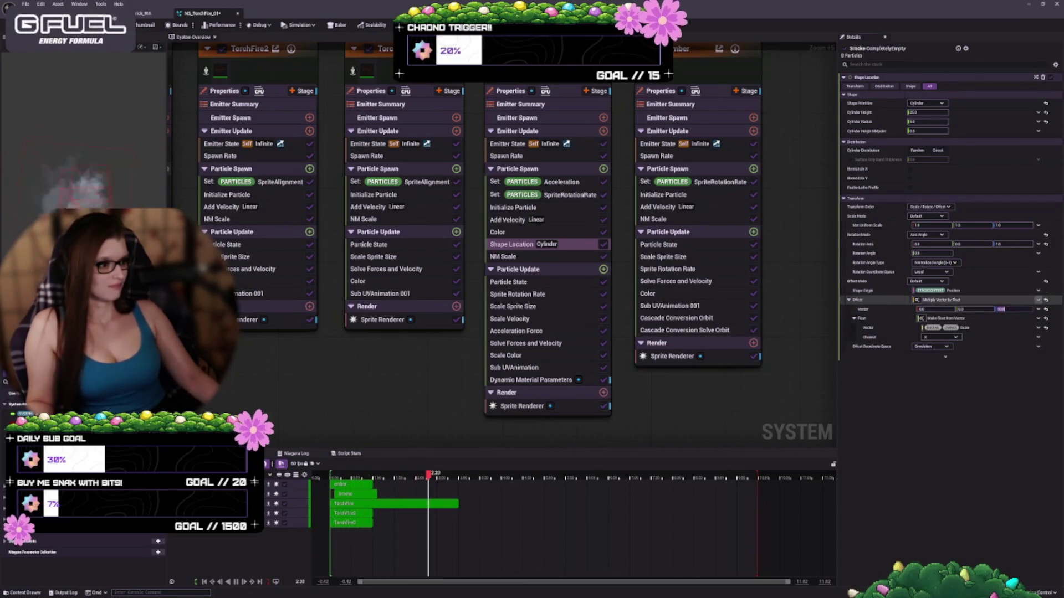
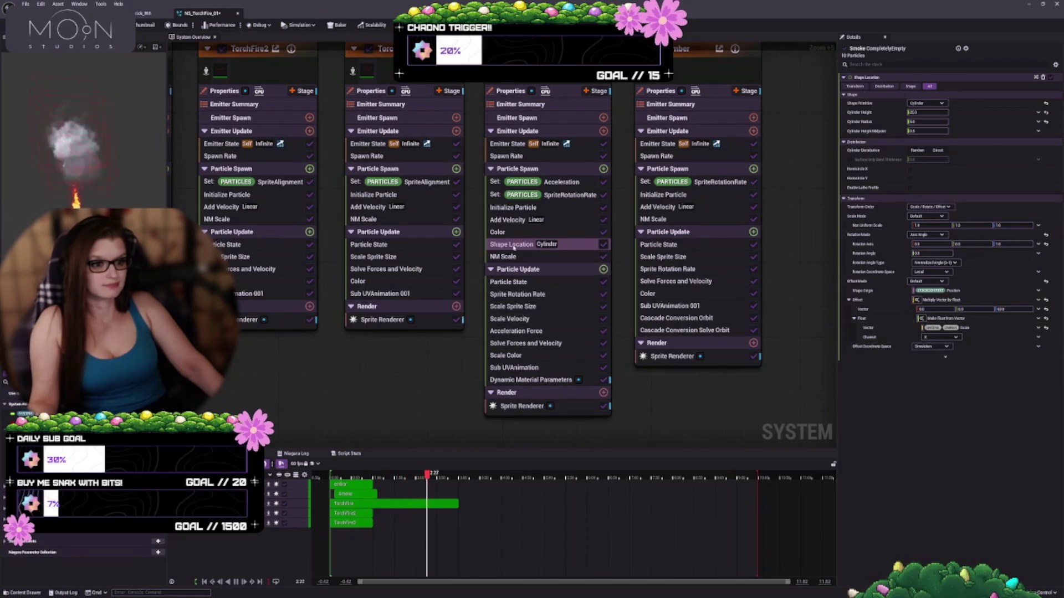
Review the smoke's NM Scale, Particle State, rotation-rate and size-curve modules, then show Initialize Particle.
{"action": "left_click", "coordinate": [545, 257]}
{"action": "left_click", "coordinate": [546, 282]}
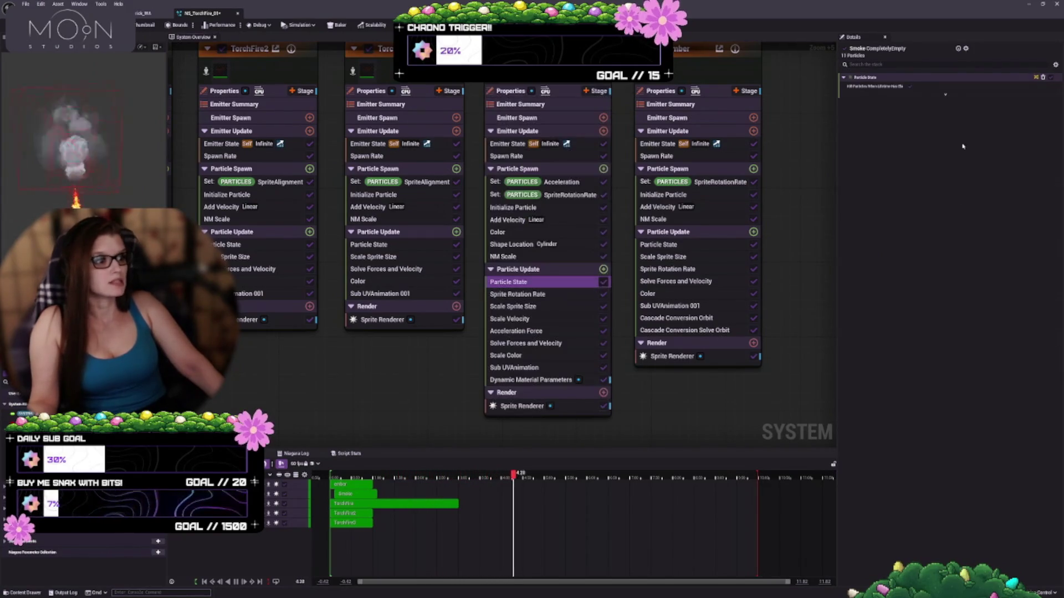
{"action": "left_click", "coordinate": [538, 295]}
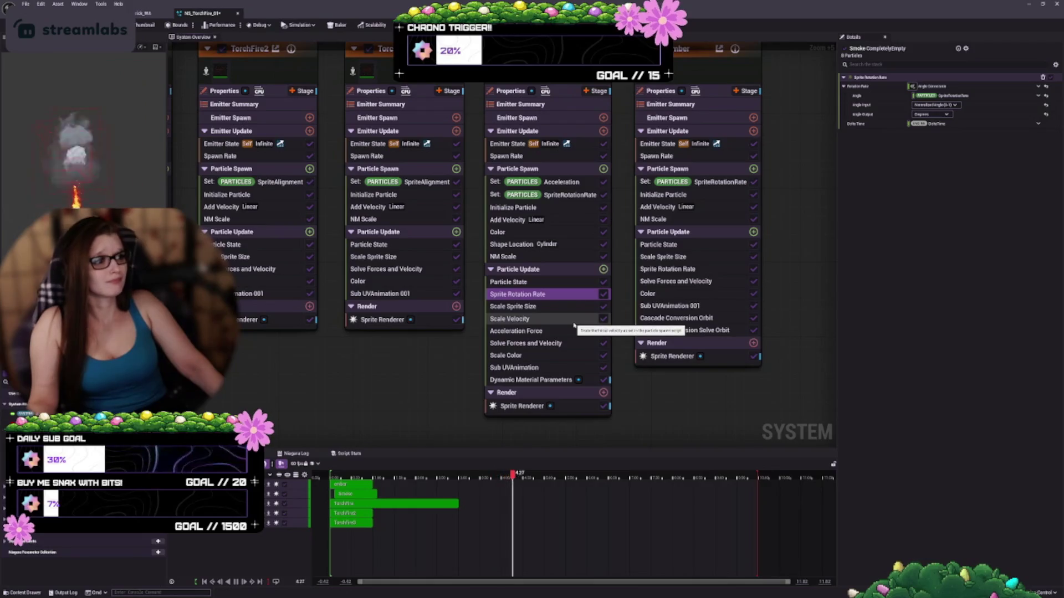
{"action": "left_click", "coordinate": [529, 308]}
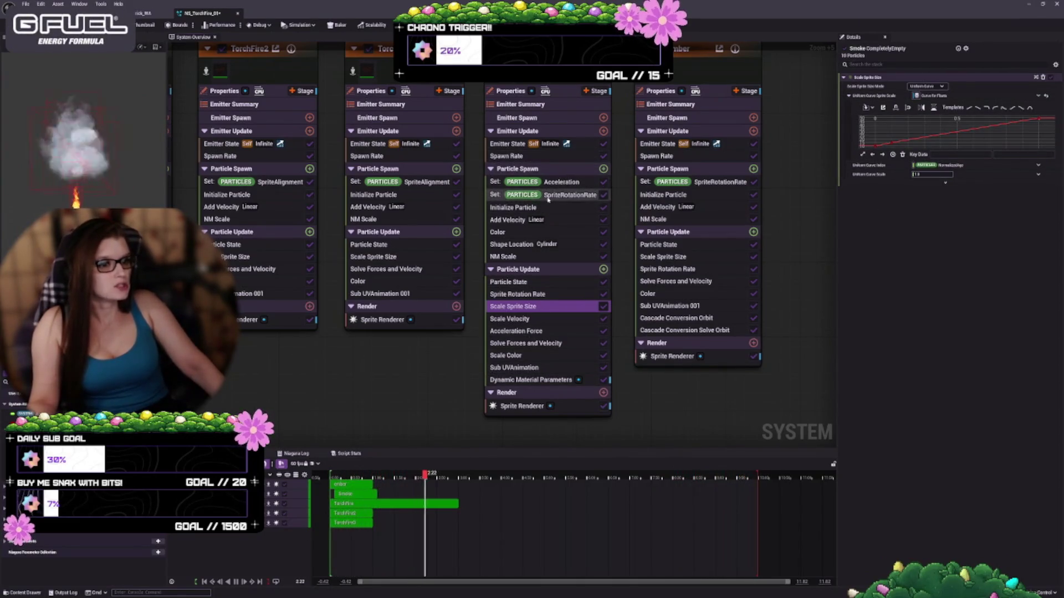
{"action": "left_click", "coordinate": [532, 208]}
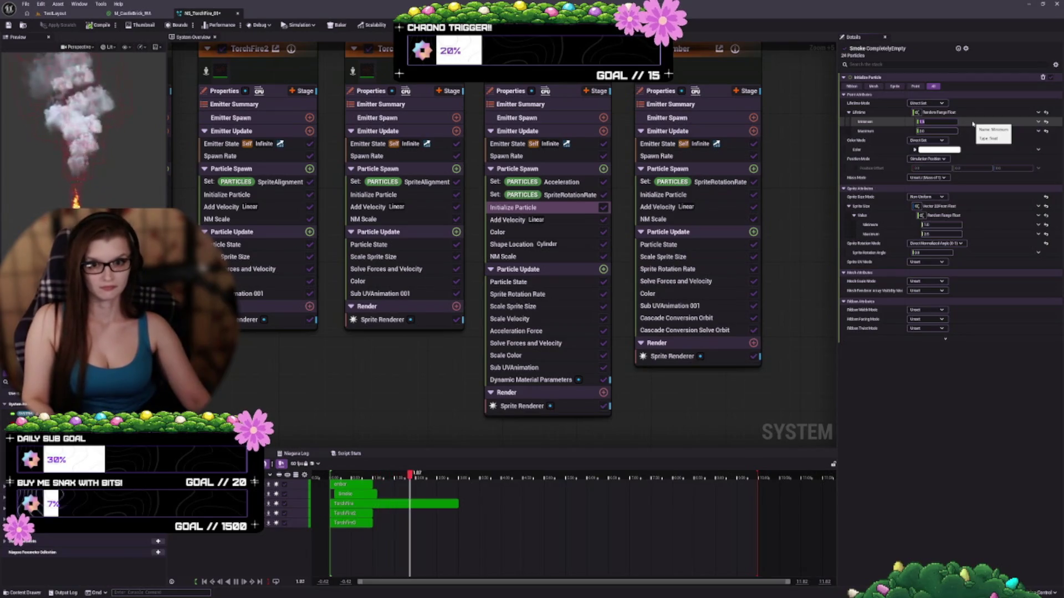
Set the smoke particles' Lifetime Maximum to 1.
{"action": "type", "text": "1"}
{"action": "key", "text": "Return"}
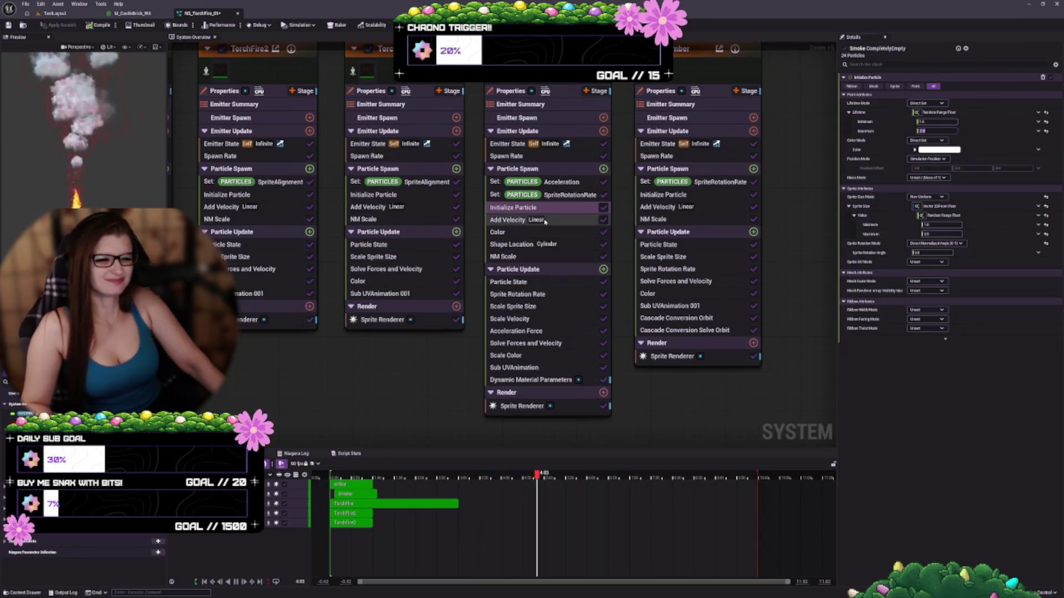
{"action": "left_click", "coordinate": [551, 179]}
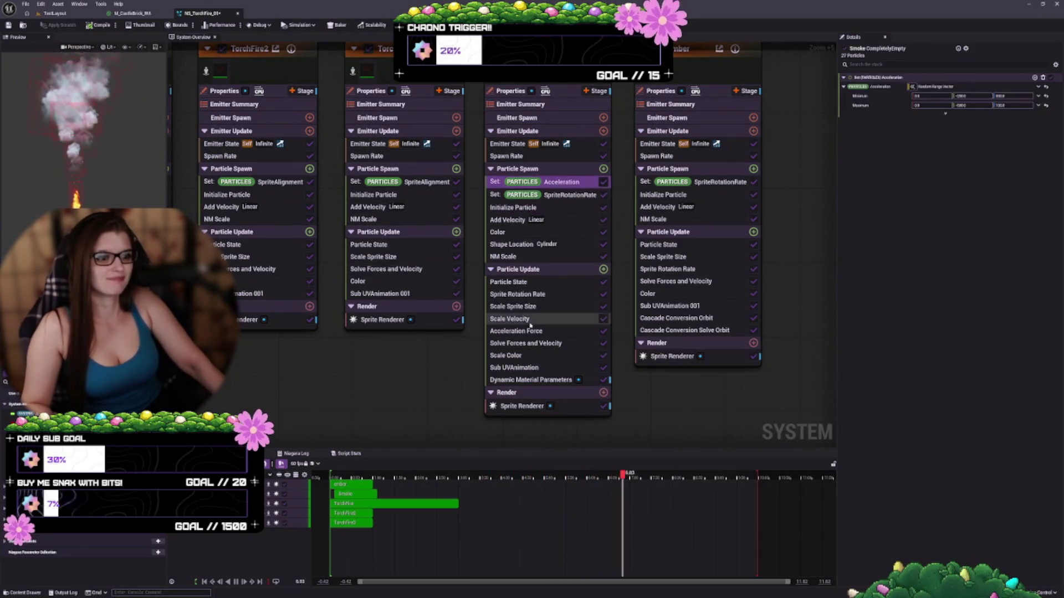
Turn on Lightweight preview stats and switch the preview scene profile to Epic Headquarters.
{"action": "left_click", "coordinate": [548, 157]}
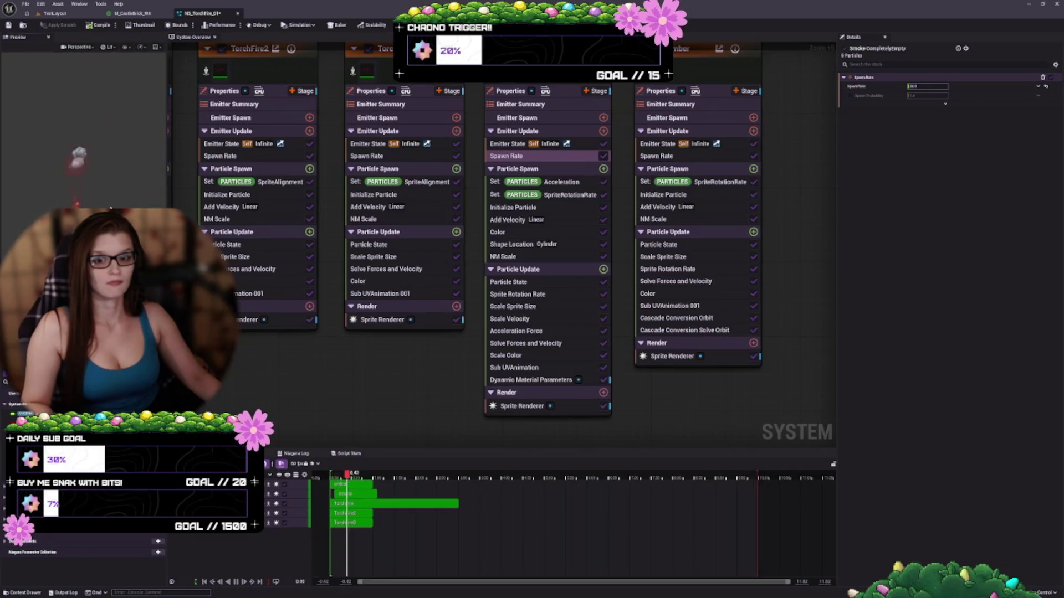
{"action": "left_click", "coordinate": [193, 25]}
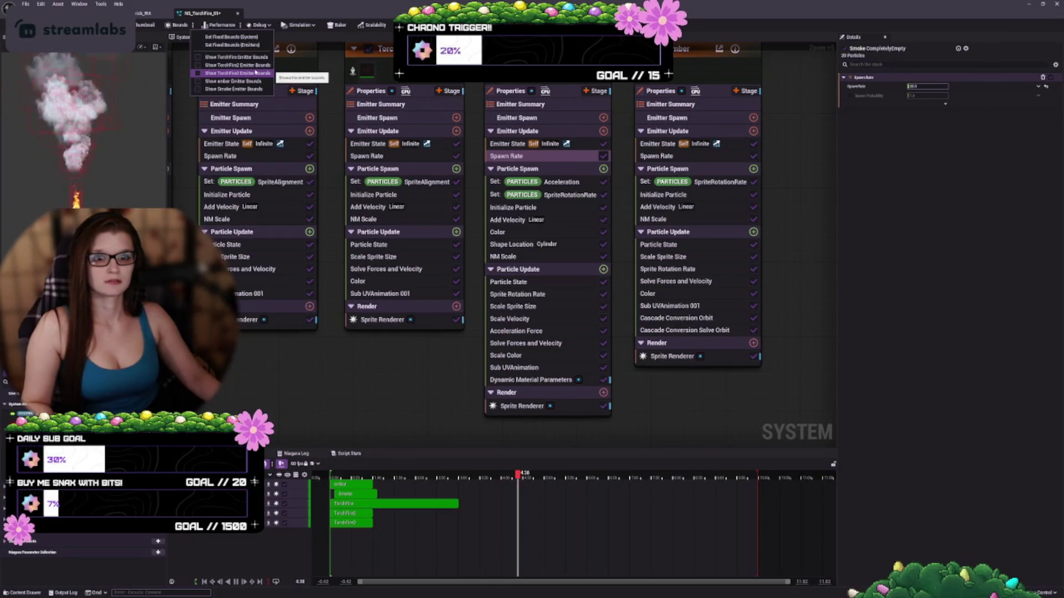
{"action": "left_click", "coordinate": [141, 47]}
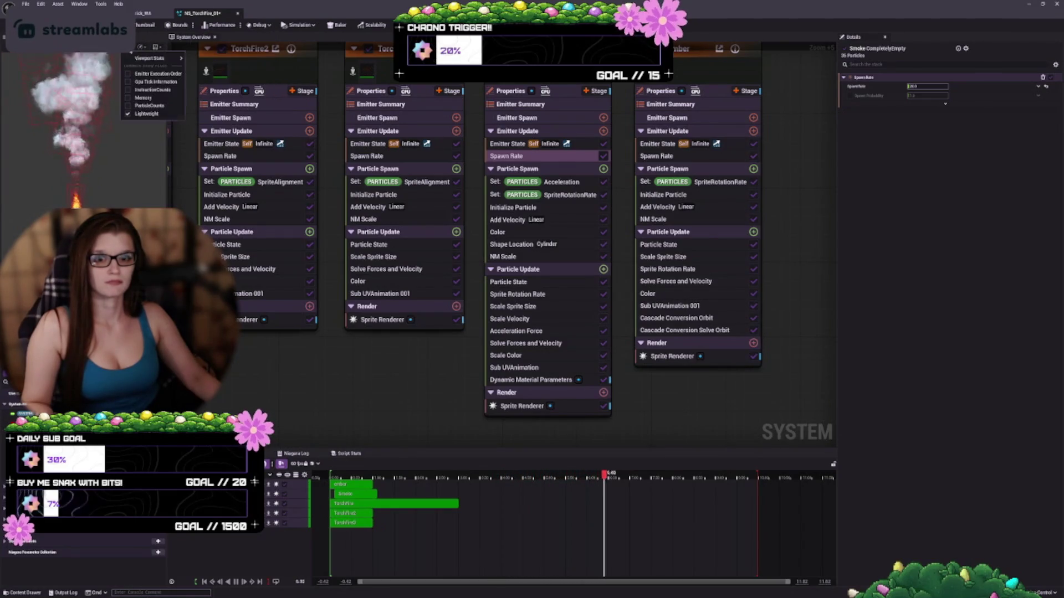
{"action": "left_click", "coordinate": [128, 114]}
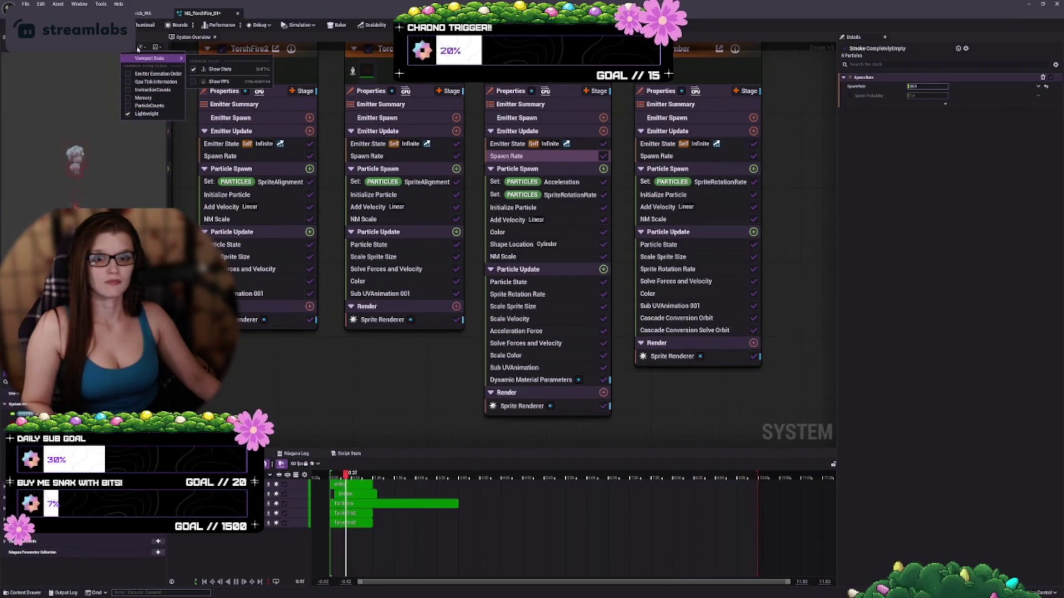
{"action": "left_click", "coordinate": [158, 47]}
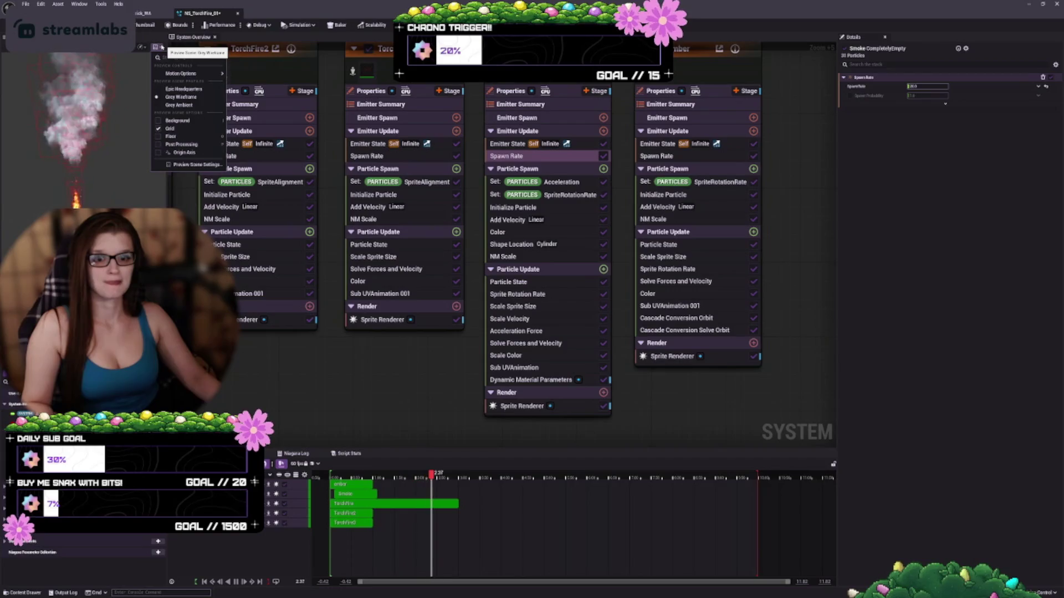
{"action": "left_click", "coordinate": [183, 88]}
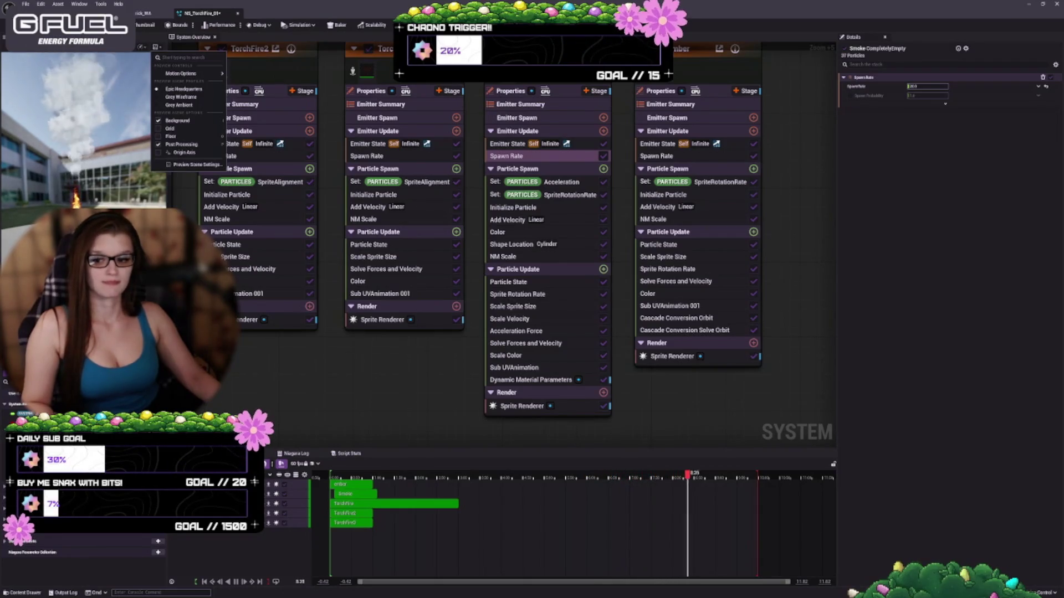
Close the preview scene menu and go back to the smoke's Acceleration module.
{"action": "key", "text": "Escape"}
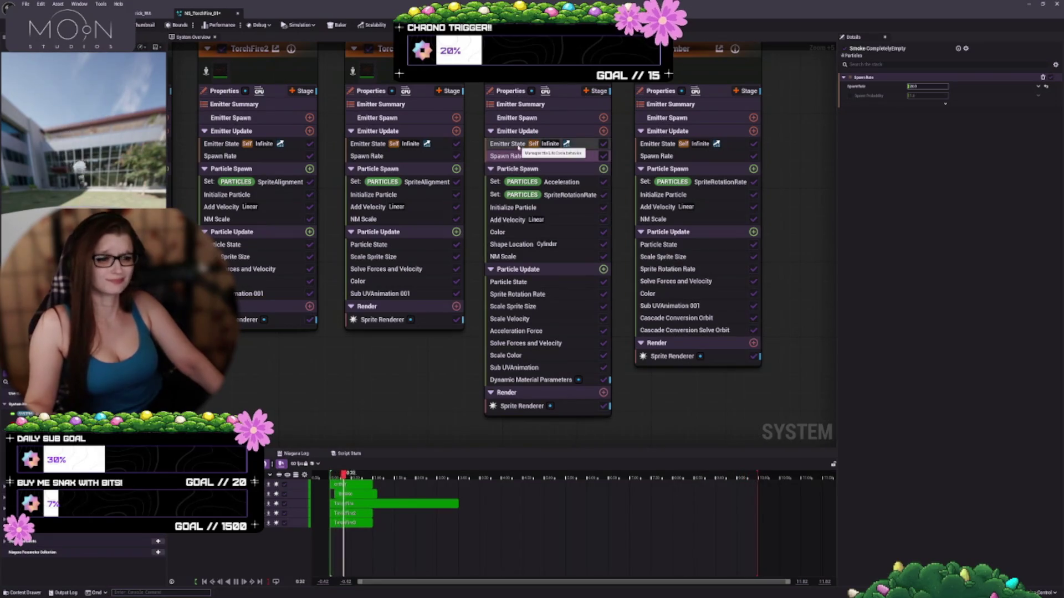
{"action": "left_click", "coordinate": [557, 182]}
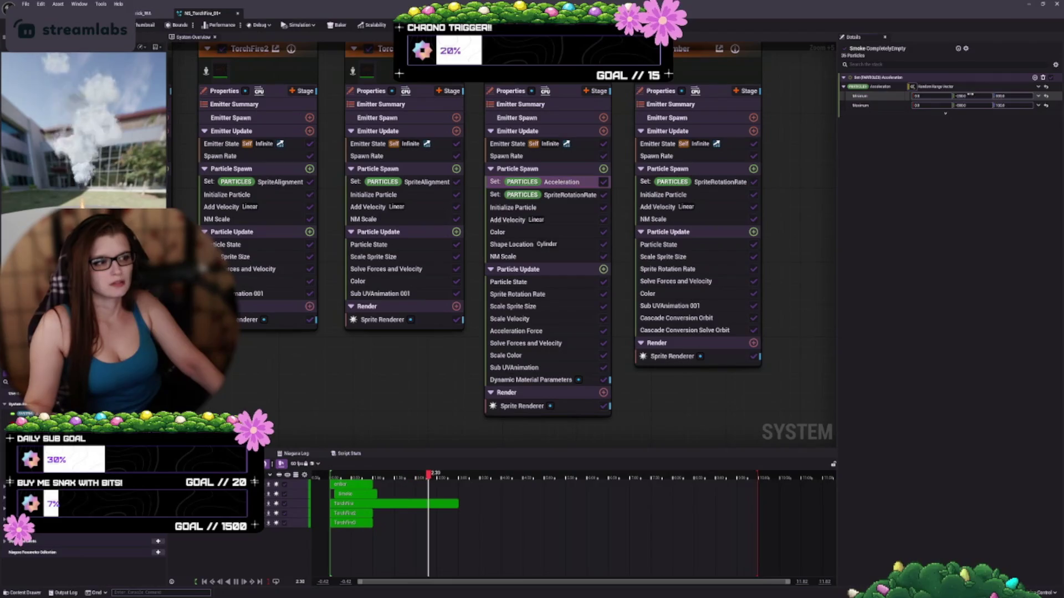
Start re-entering the acceleration Minimum Y and Maximum Y values, tabbing between the vector fields.
{"action": "left_click", "coordinate": [969, 95]}
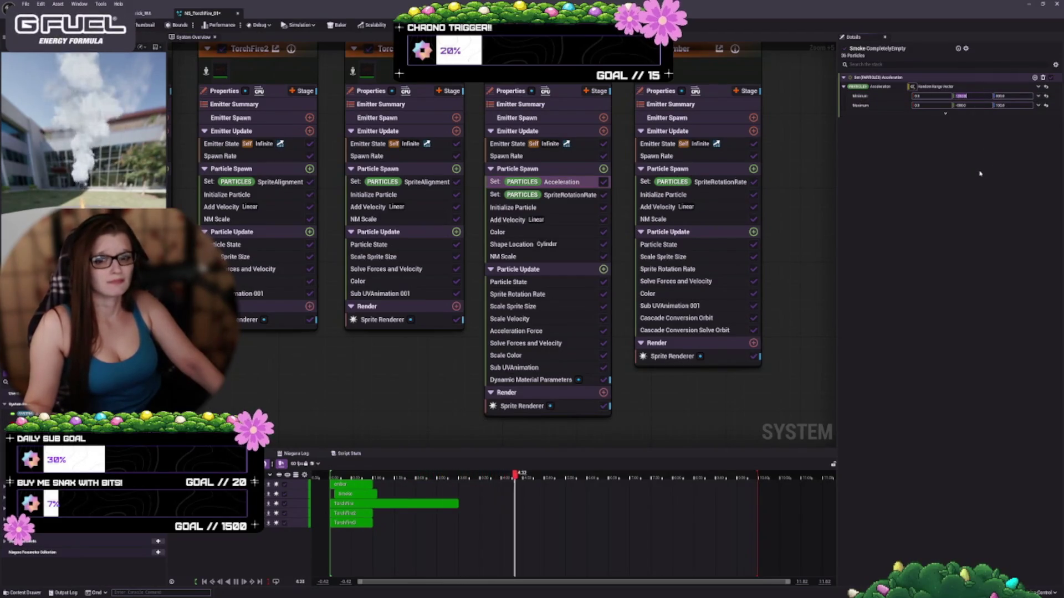
{"action": "type", "text": "-"}
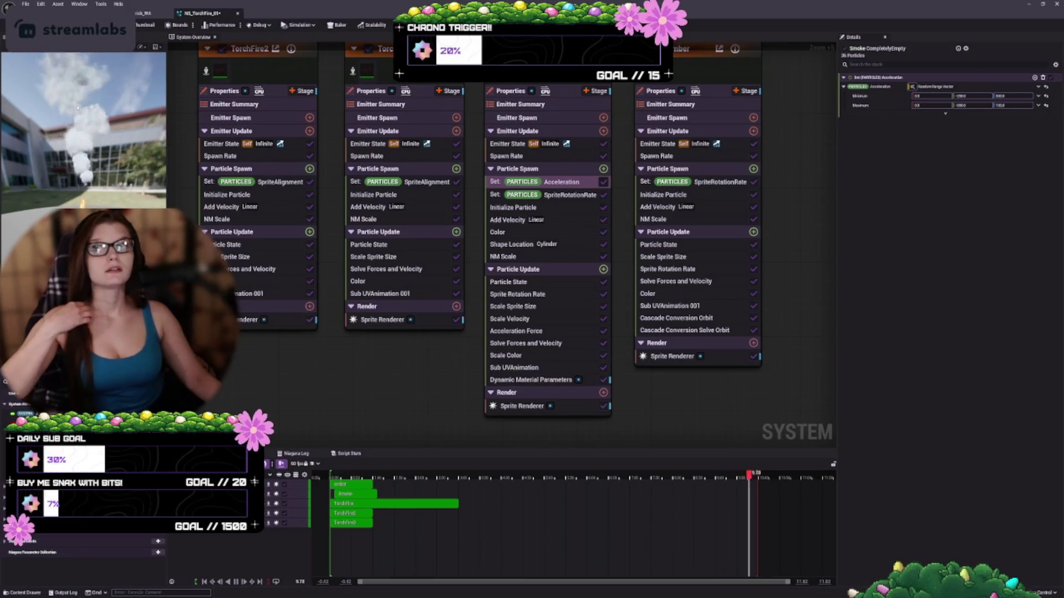
{"action": "left_click", "coordinate": [970, 107]}
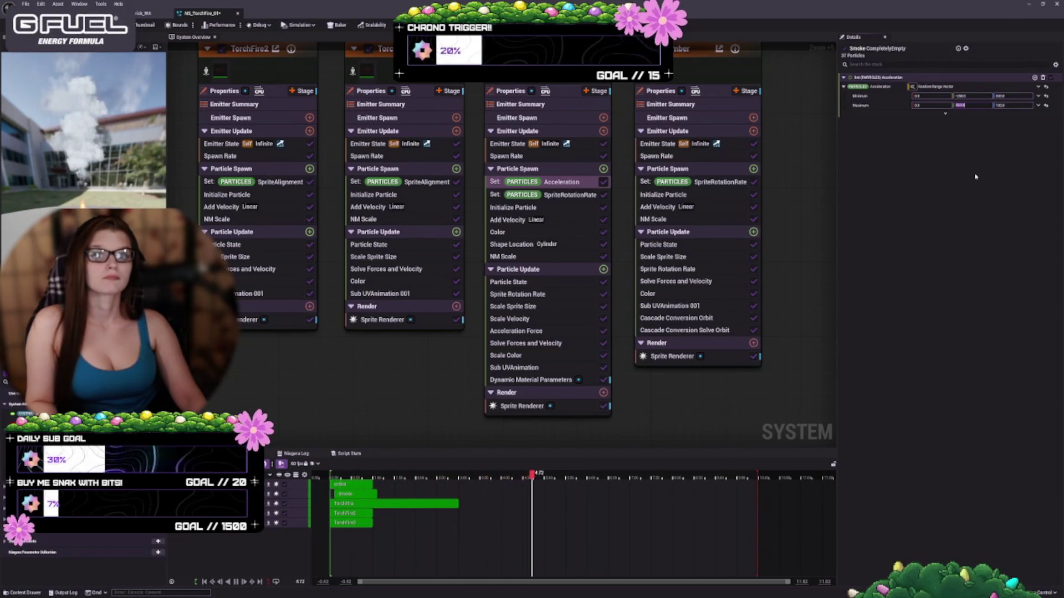
{"action": "type", "text": "1"}
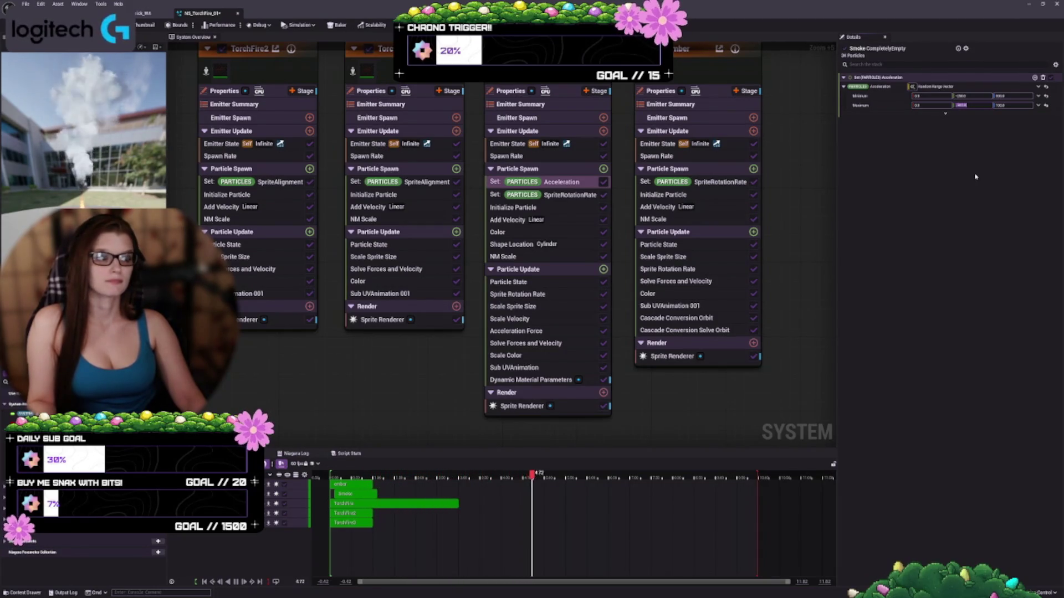
{"action": "key", "text": "shift+Tab"}
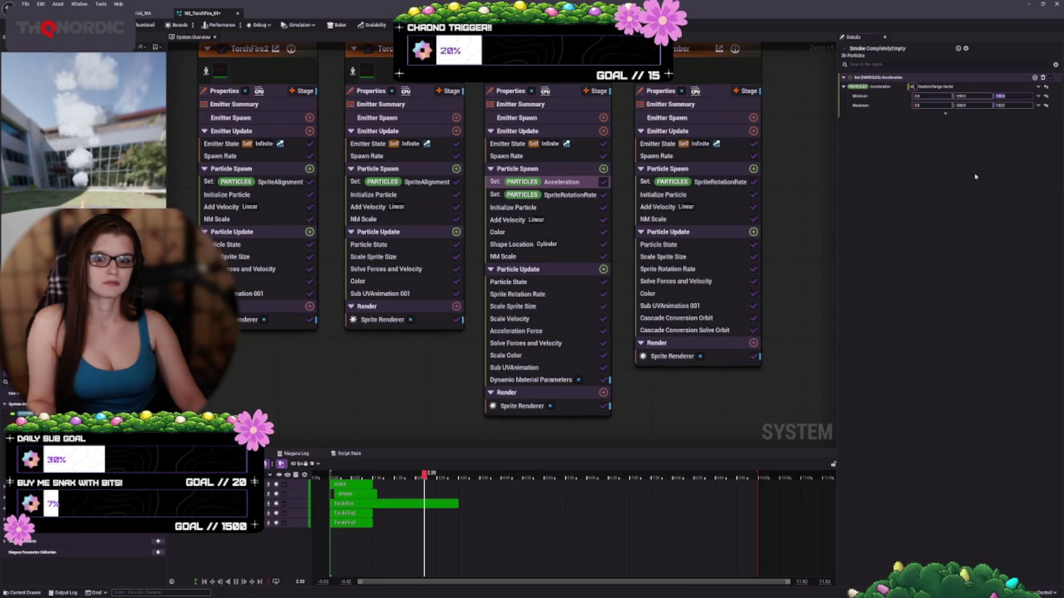
{"action": "key", "text": "Tab"}
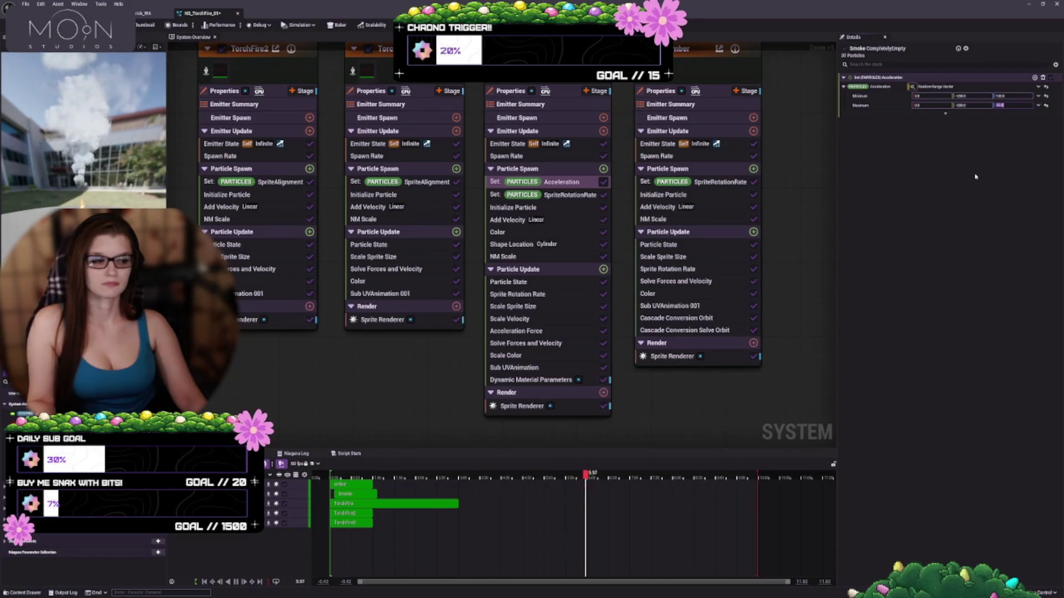
Set the smoke acceleration's Maximum Y to -2000 and Minimum Y to -285.
{"action": "type", "text": "-2"}
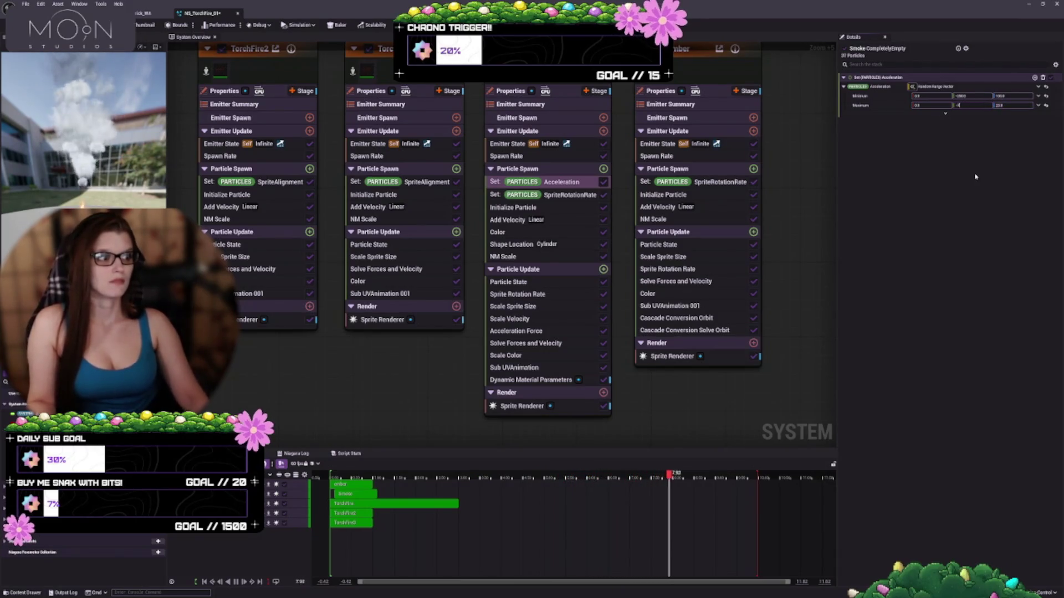
{"action": "type", "text": "000"}
{"action": "key", "text": "shift+Tab"}
{"action": "type", "text": "-"}
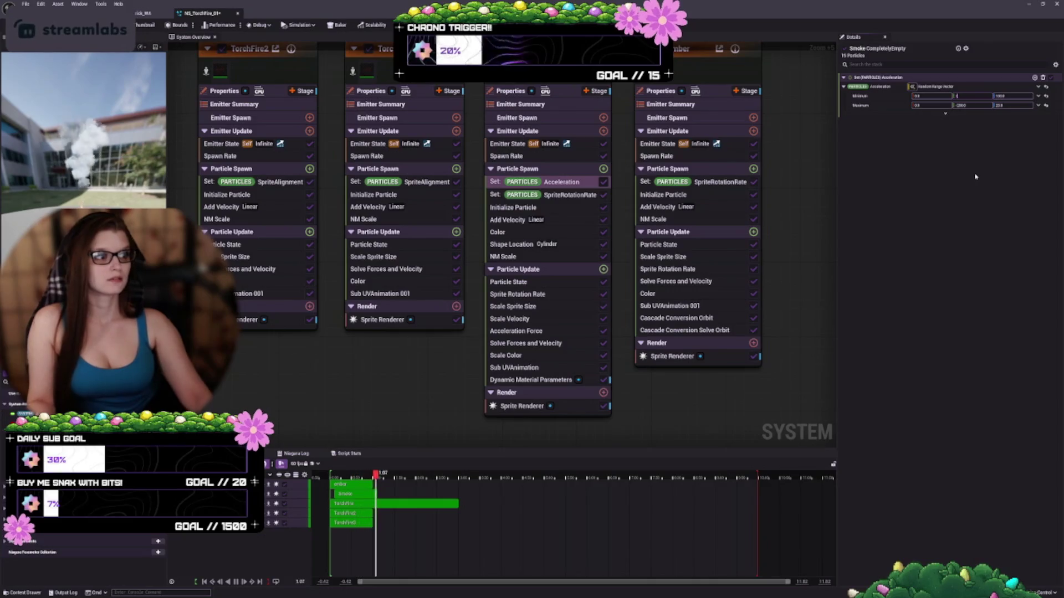
{"action": "type", "text": "1000"}
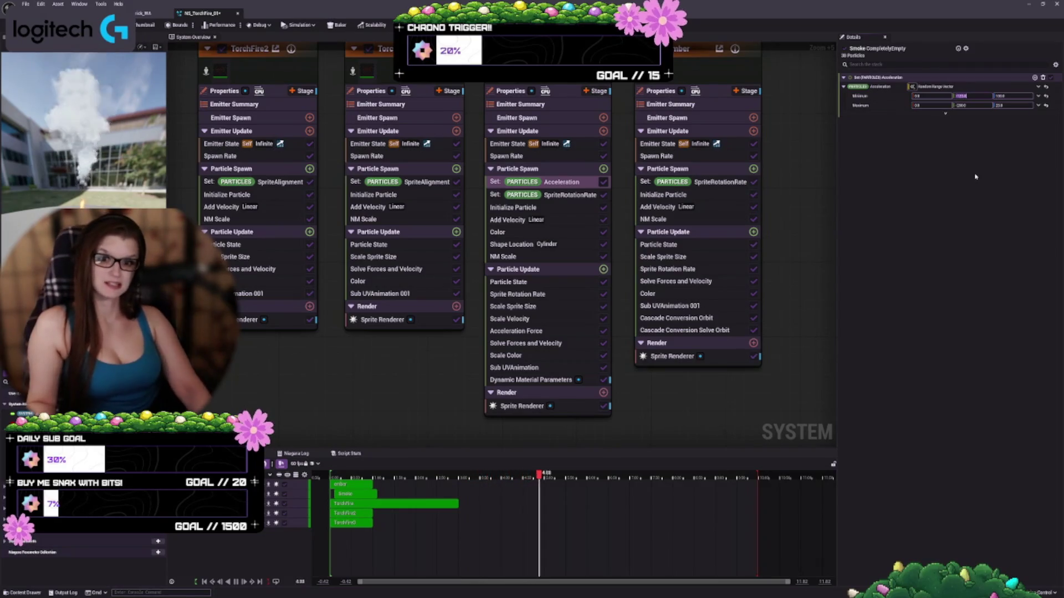
{"action": "type", "text": "-0"}
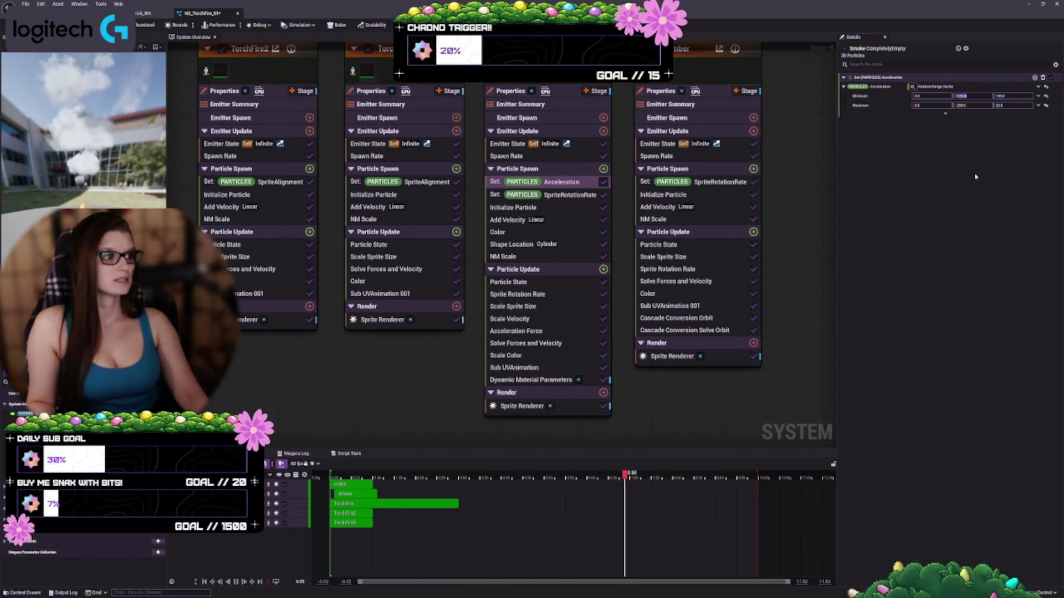
{"action": "type", "text": "285"}
{"action": "key", "text": "Return"}
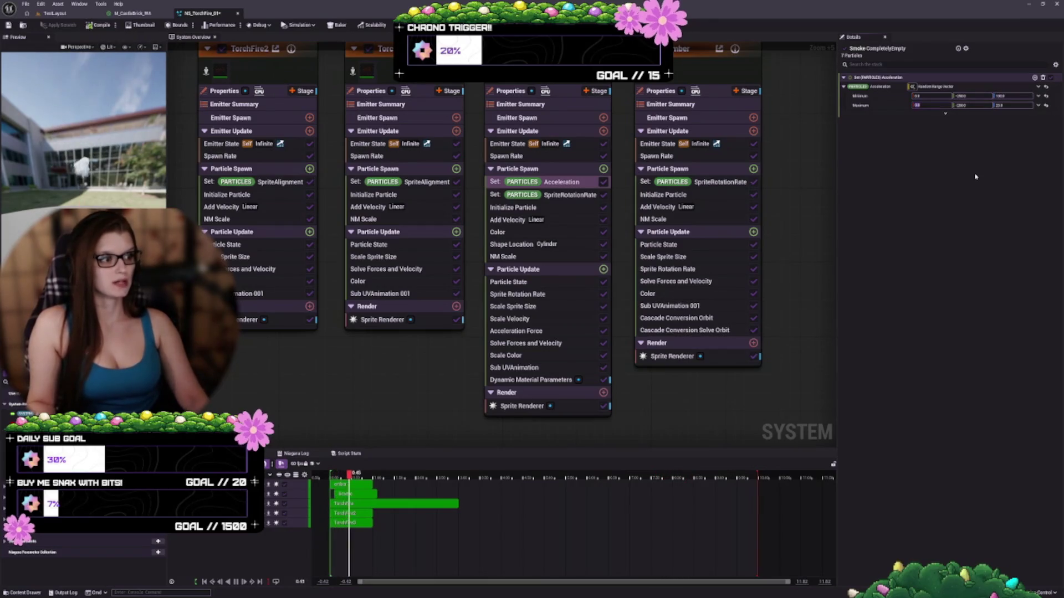
{"action": "key", "text": "Tab"}
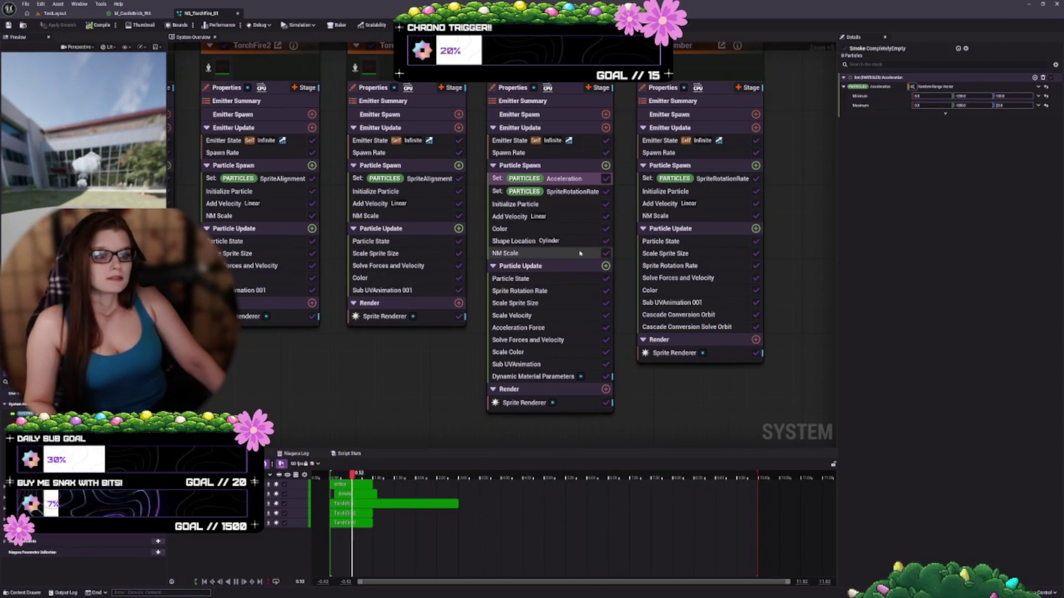
{"action": "left_click", "coordinate": [564, 192]}
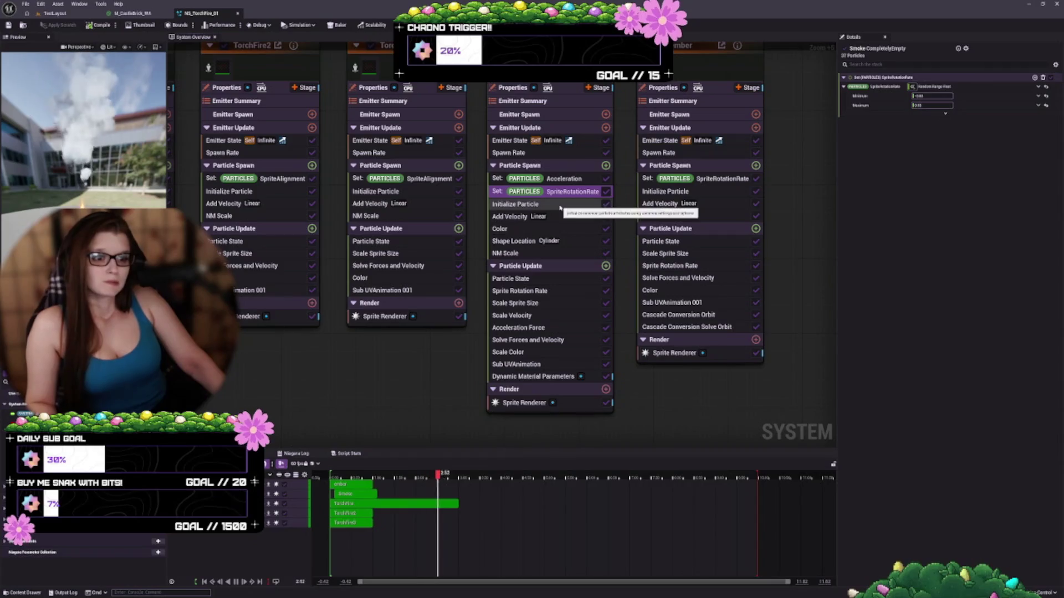
Step through Initialize Particle and Add Velocity to reach the smoke's cylinder Shape Location settings.
{"action": "left_click", "coordinate": [560, 205]}
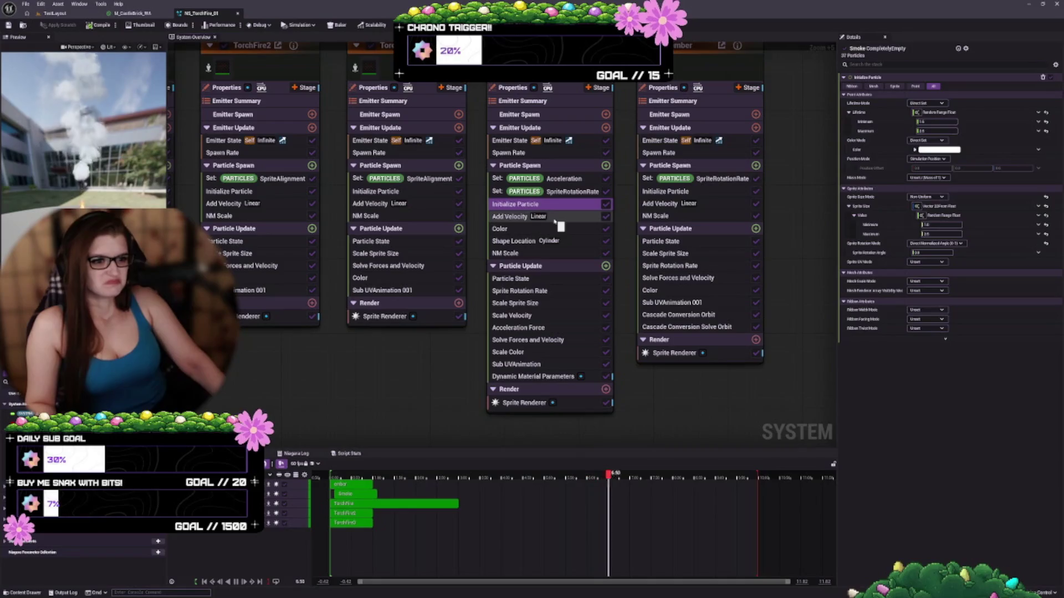
{"action": "left_click", "coordinate": [560, 217]}
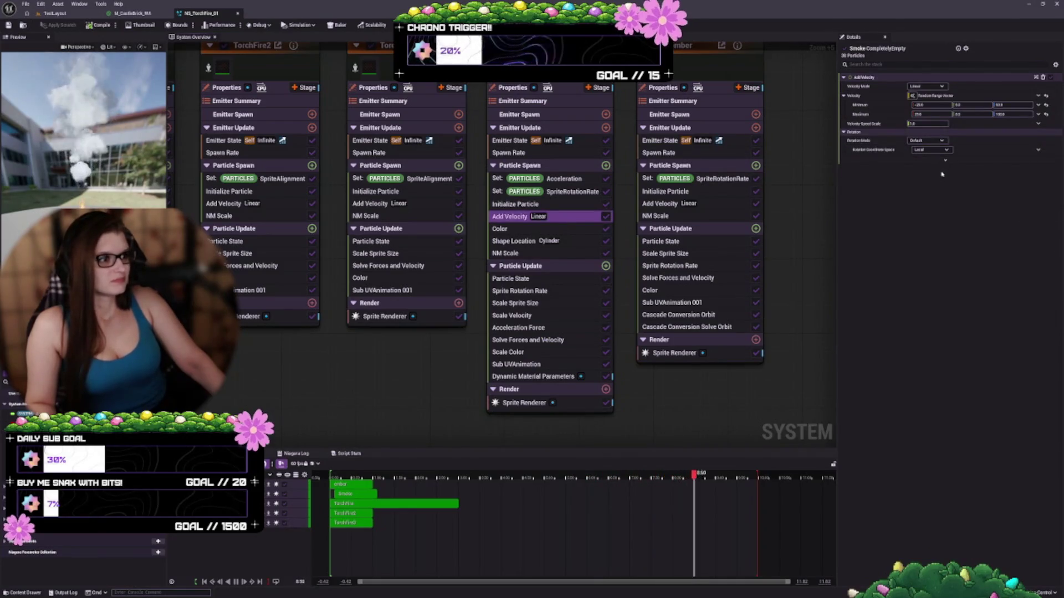
{"action": "left_click", "coordinate": [518, 241]}
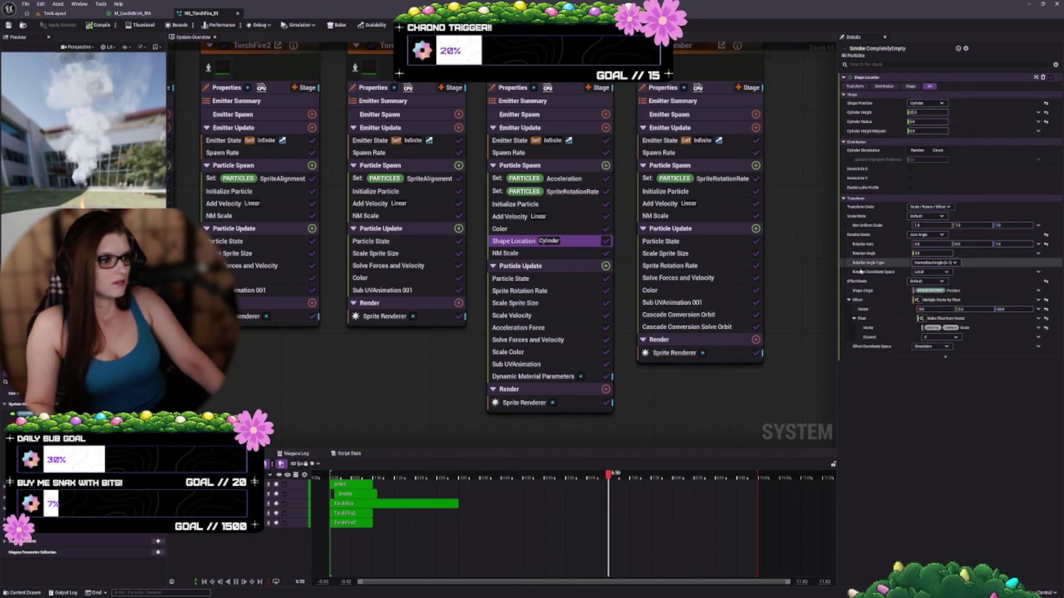
Enter a new Z value for the smoke cylinder's Shape Location offset.
{"action": "left_click", "coordinate": [1014, 311]}
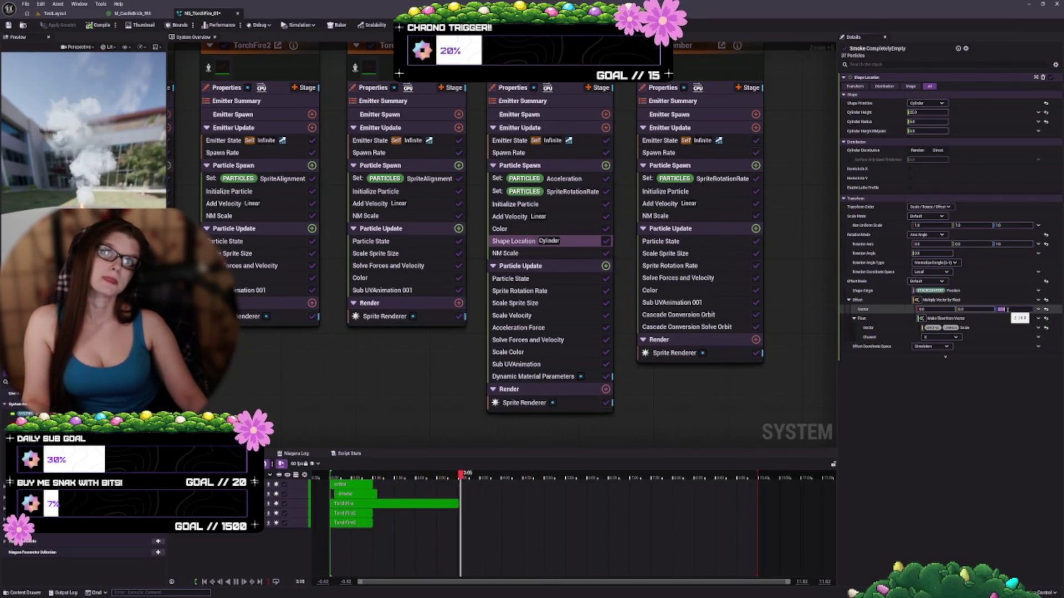
{"action": "key", "text": "Return"}
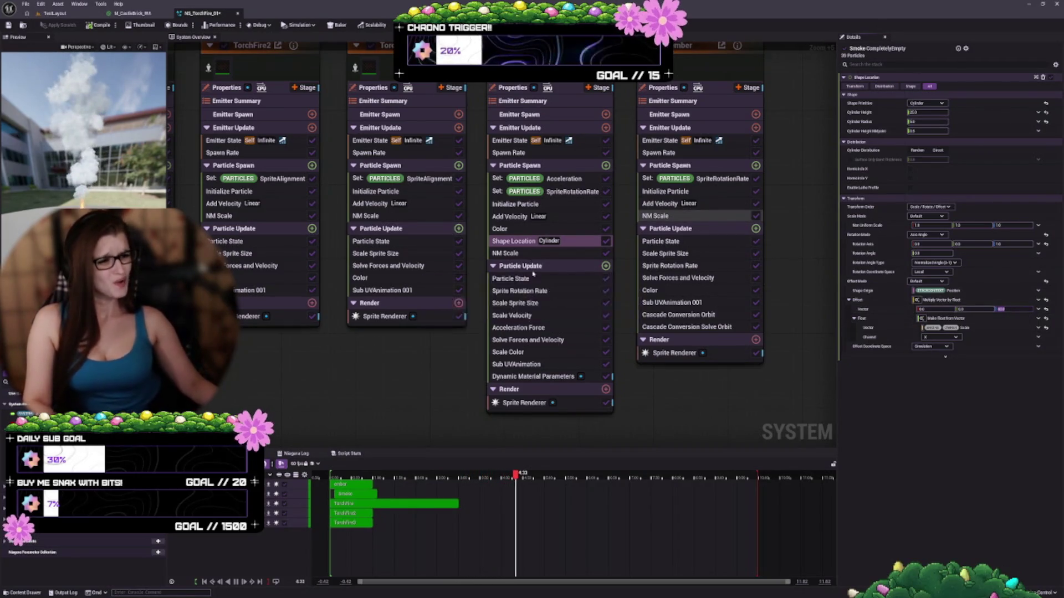
{"action": "left_click", "coordinate": [548, 303]}
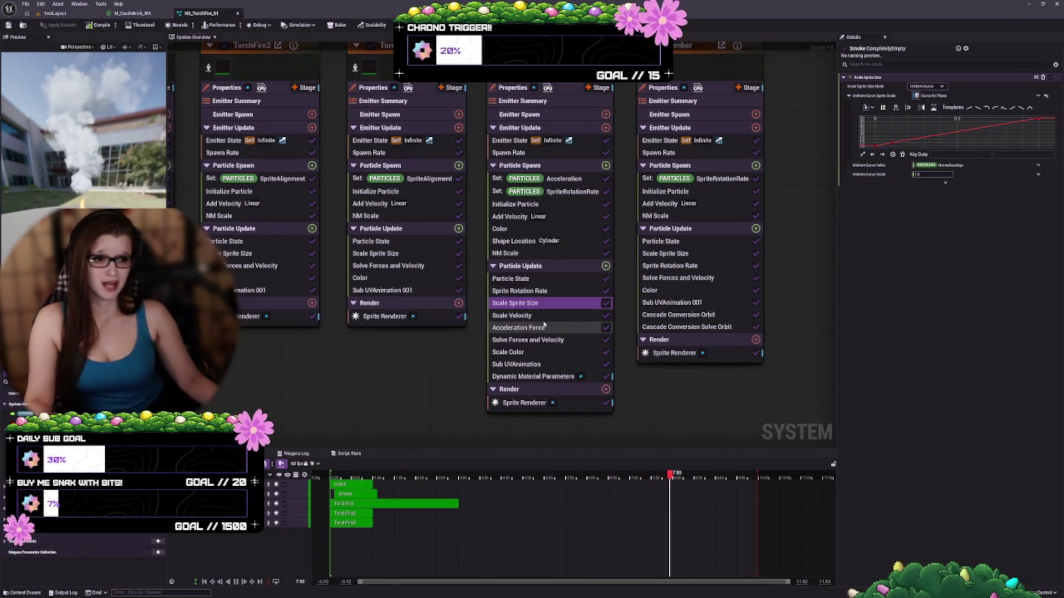
Check the smoke's Scale Velocity and Acceleration Force, then bring up Scale Color's RGB and alpha curves.
{"action": "left_click", "coordinate": [542, 317]}
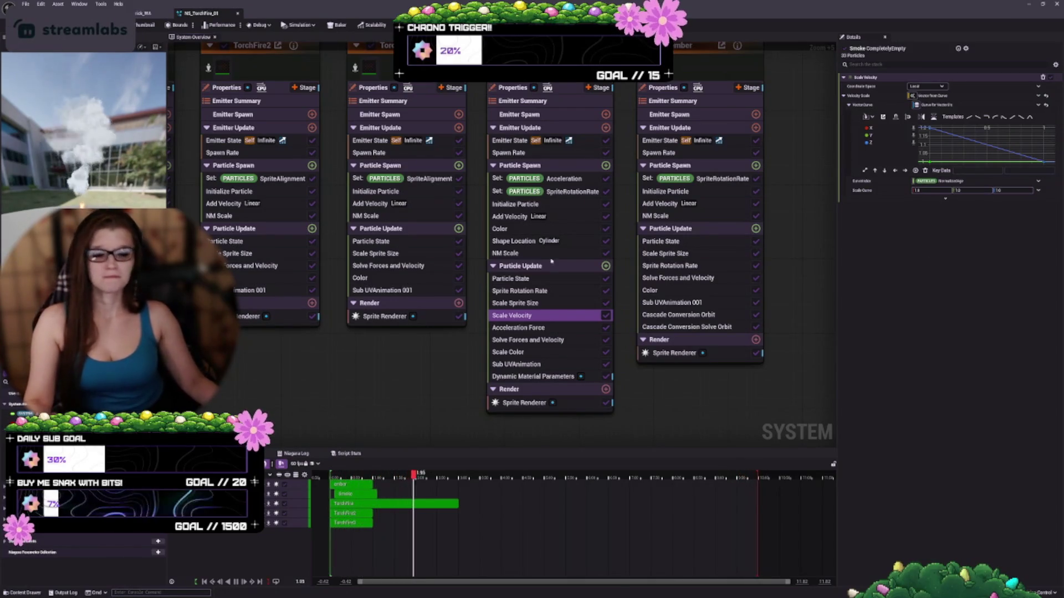
{"action": "left_click", "coordinate": [544, 327]}
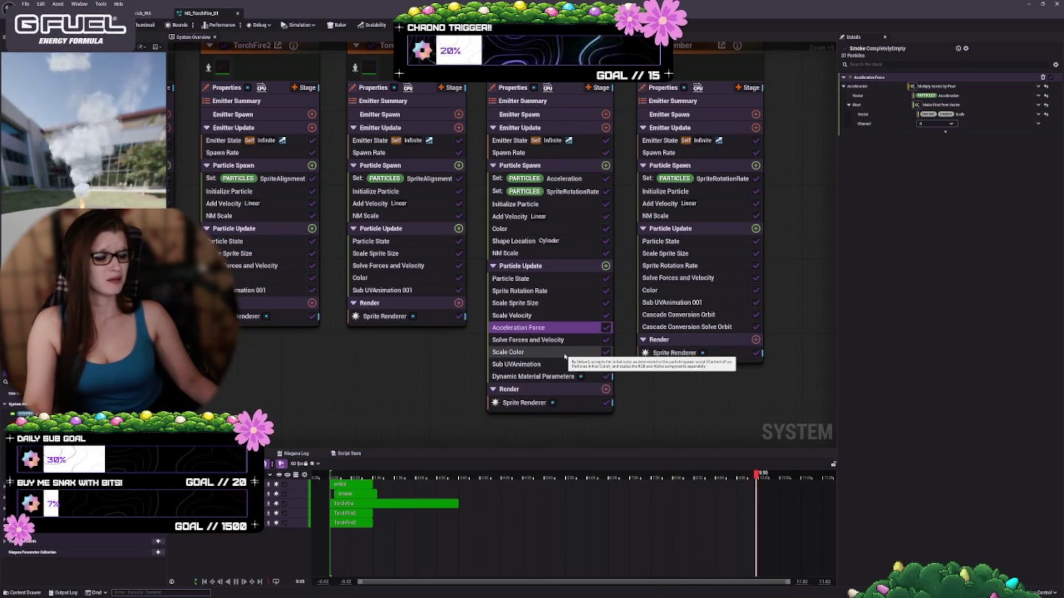
{"action": "left_click", "coordinate": [564, 356]}
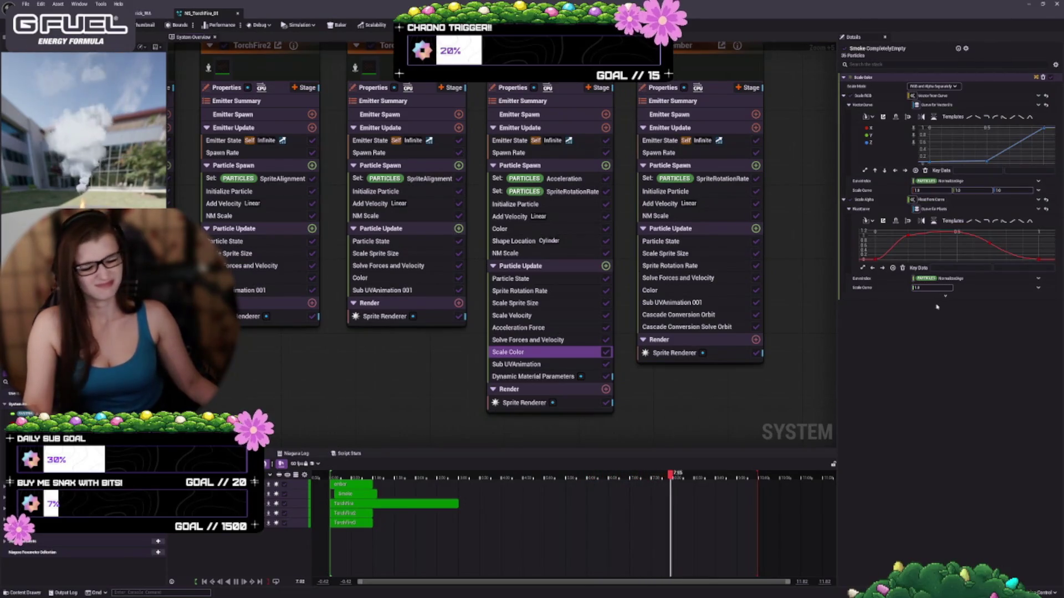
{"action": "left_click", "coordinate": [990, 245]}
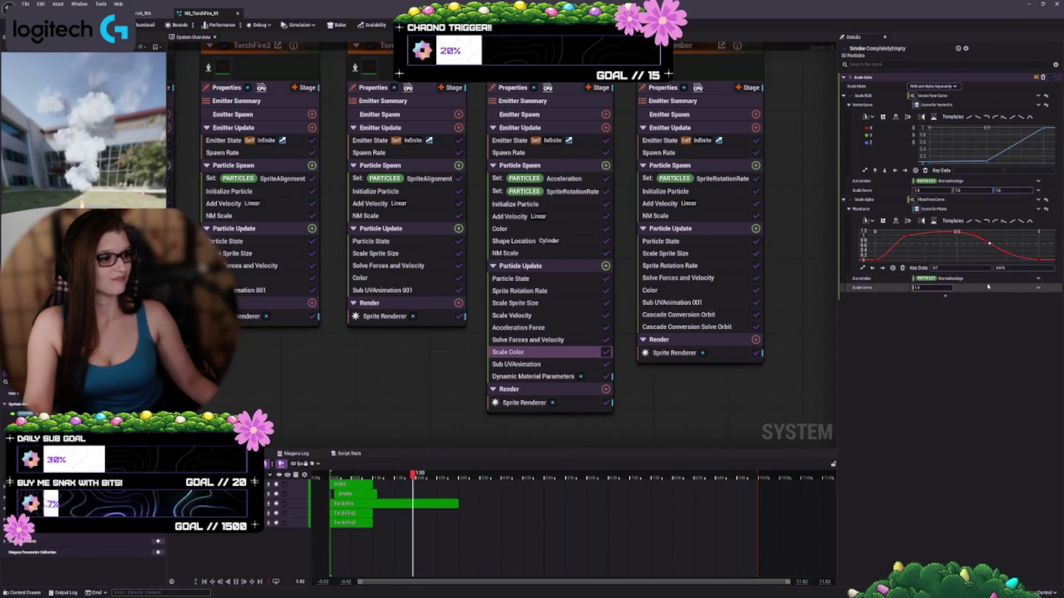
Drag the Scale Color alpha keys so the curve rises from zero to a later peak.
{"action": "mouse_move", "coordinate": [990, 244]}
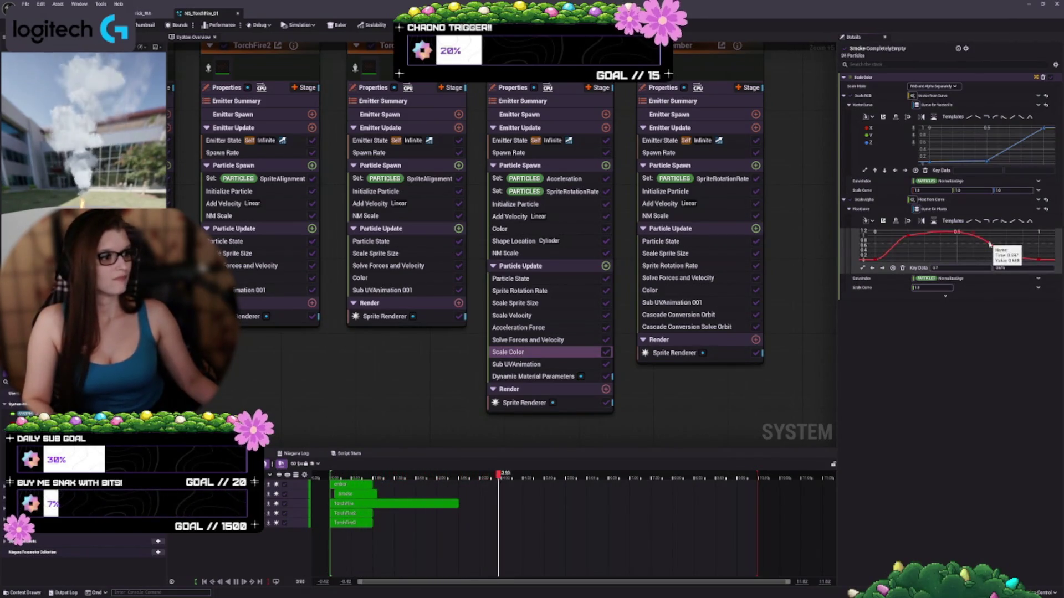
{"action": "left_click_drag", "start_coordinate": [990, 244], "coordinate": [981, 244]}
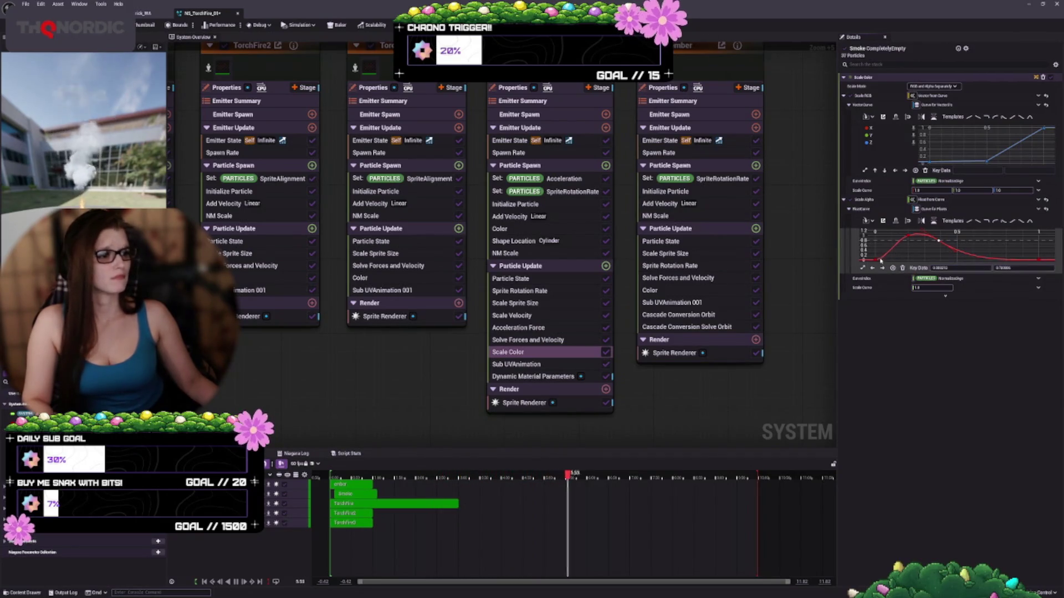
{"action": "mouse_move", "coordinate": [874, 259]}
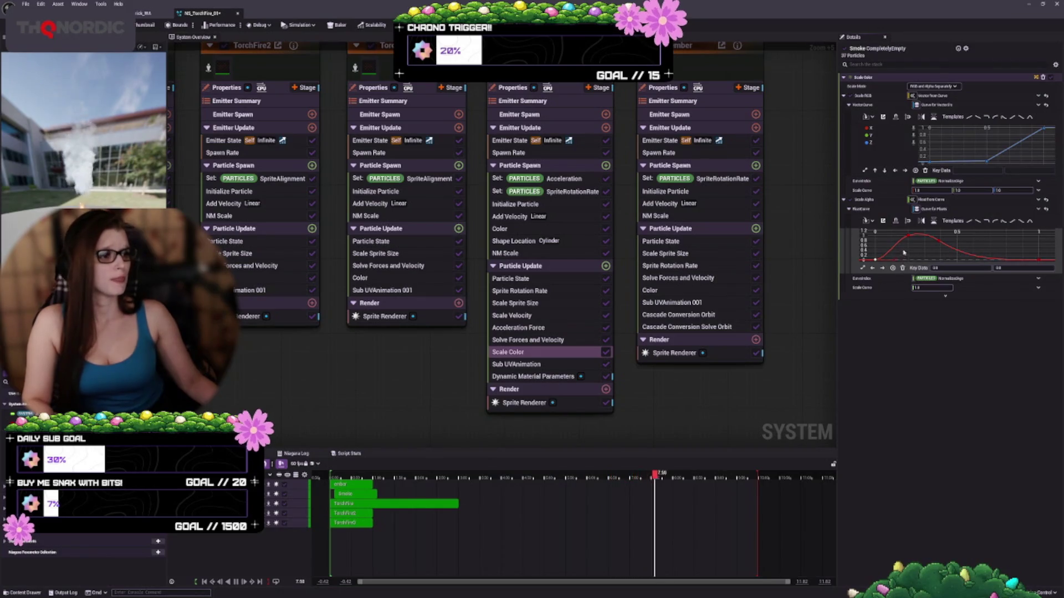
{"action": "left_click_drag", "start_coordinate": [909, 237], "coordinate": [912, 246]}
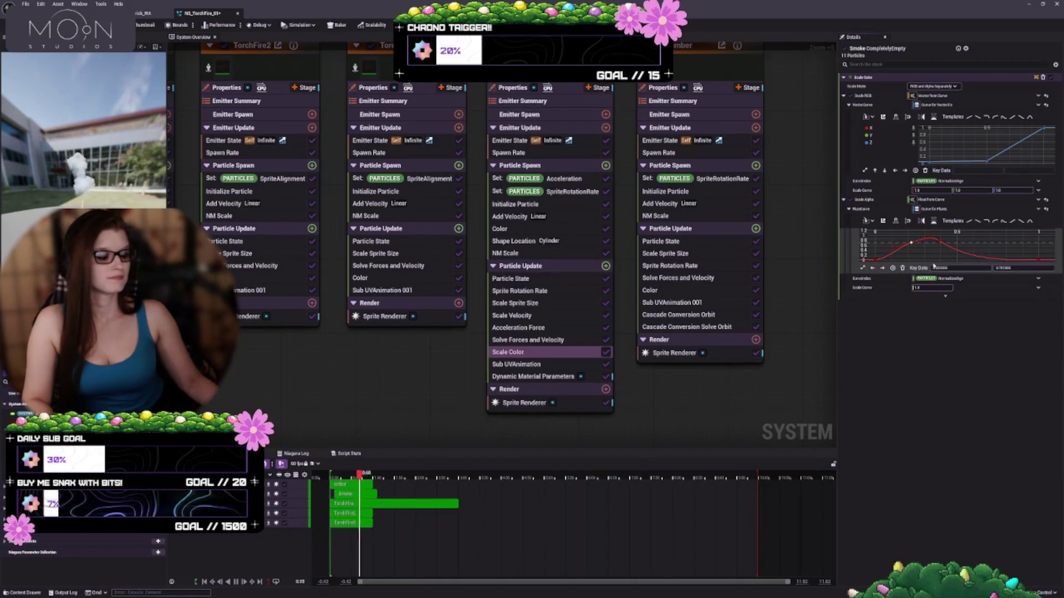
{"action": "left_click", "coordinate": [646, 340]}
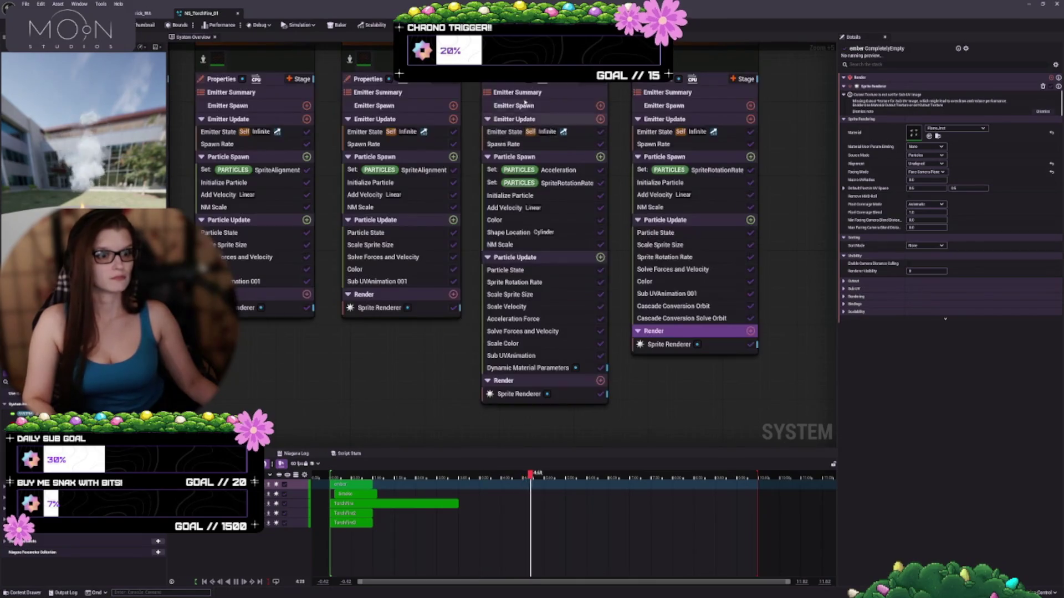
Select the Smoke emitter in the graph, reframe it, then switch to the level viewport with the torches.
{"action": "left_click", "coordinate": [565, 119]}
{"action": "key", "text": "f"}
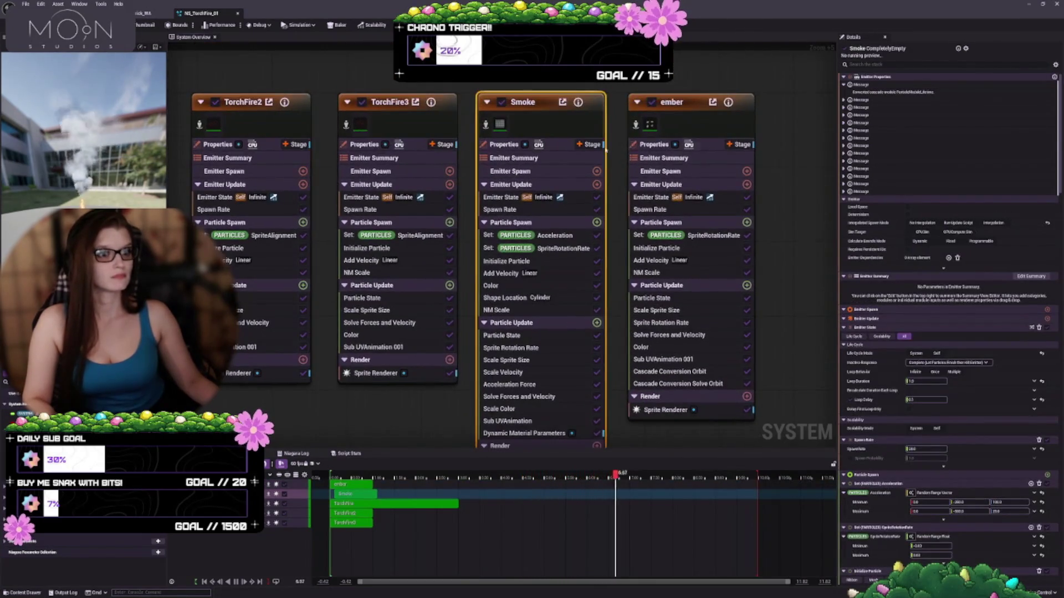
{"action": "key", "text": "f"}
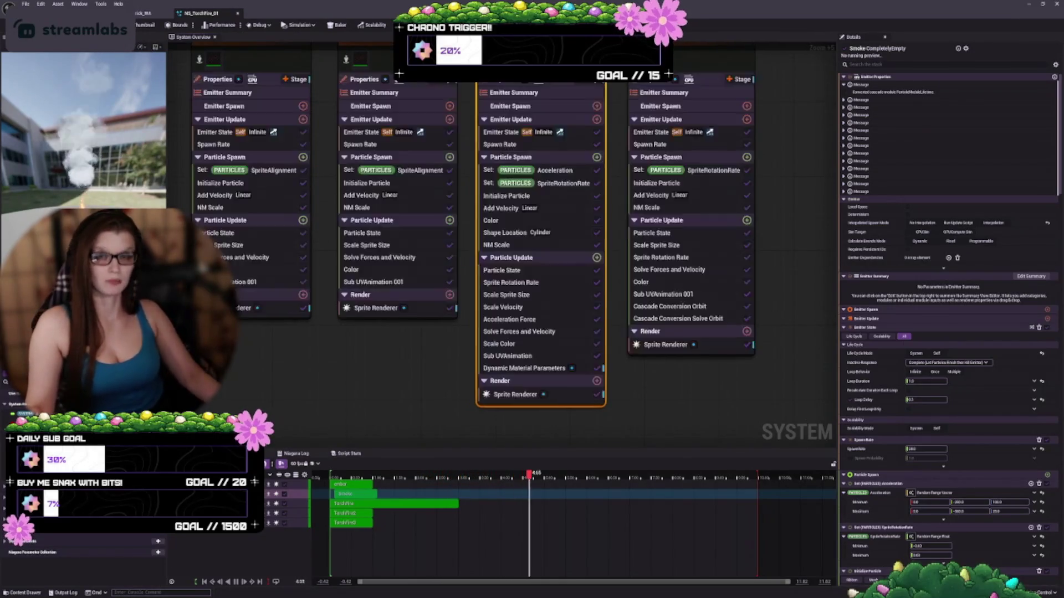
{"action": "key", "text": "ctrl+Tab"}
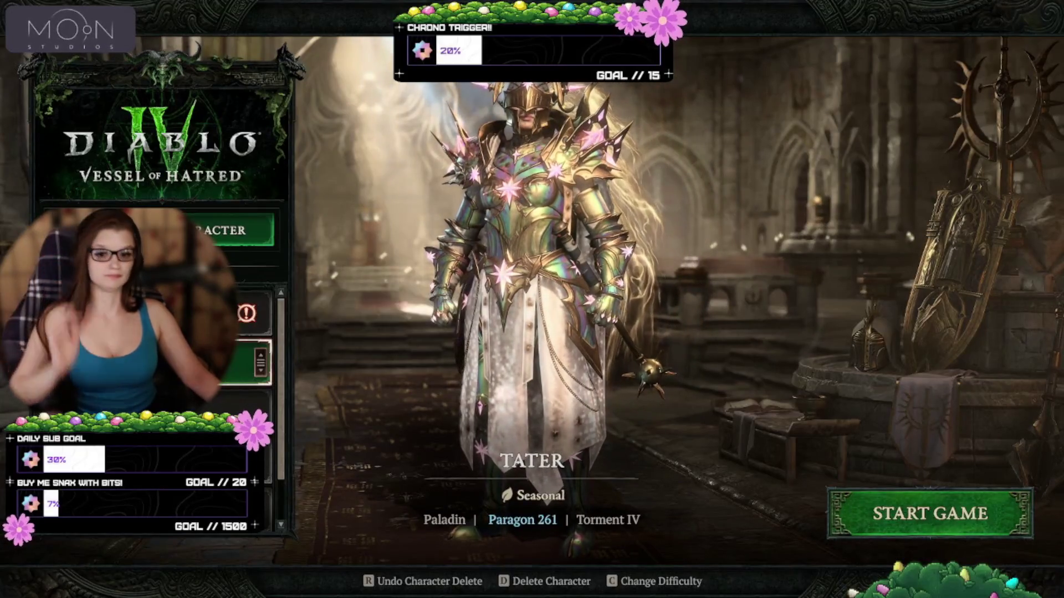
Start the game with the Paladin from character select and let it load into Kyovashad.
{"action": "key", "text": "Return"}
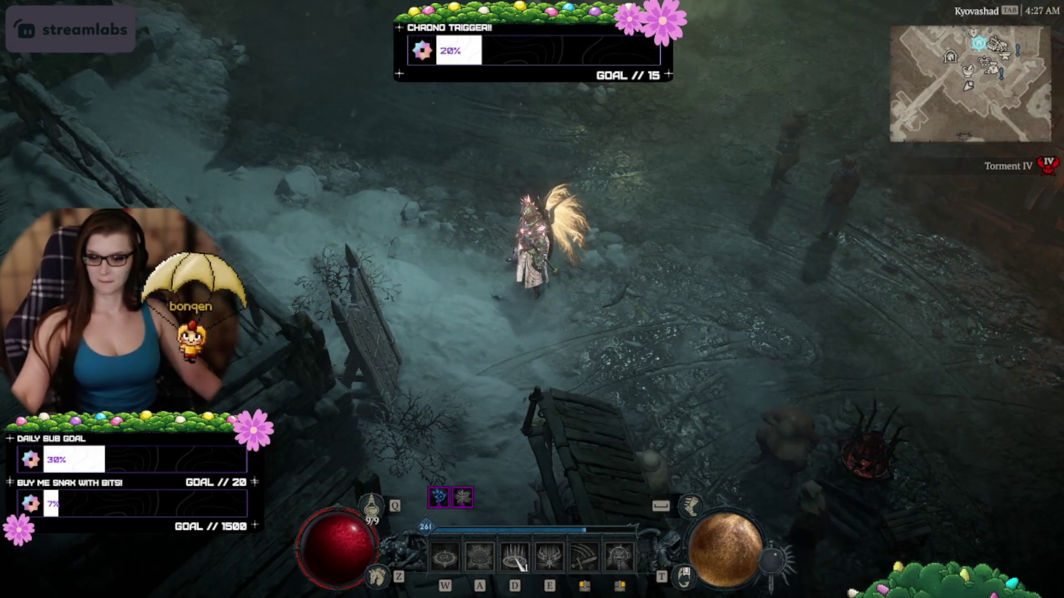
Accept the party invitation and teleport to the party leader in Seared Basin.
{"action": "left_click", "coordinate": [612, 200]}
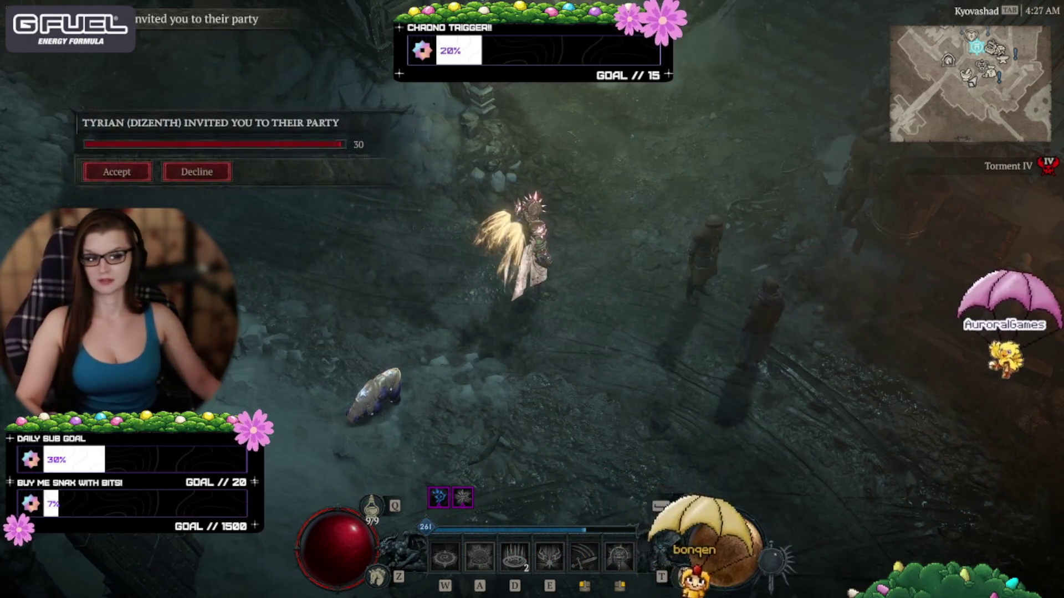
{"action": "left_click", "coordinate": [125, 176]}
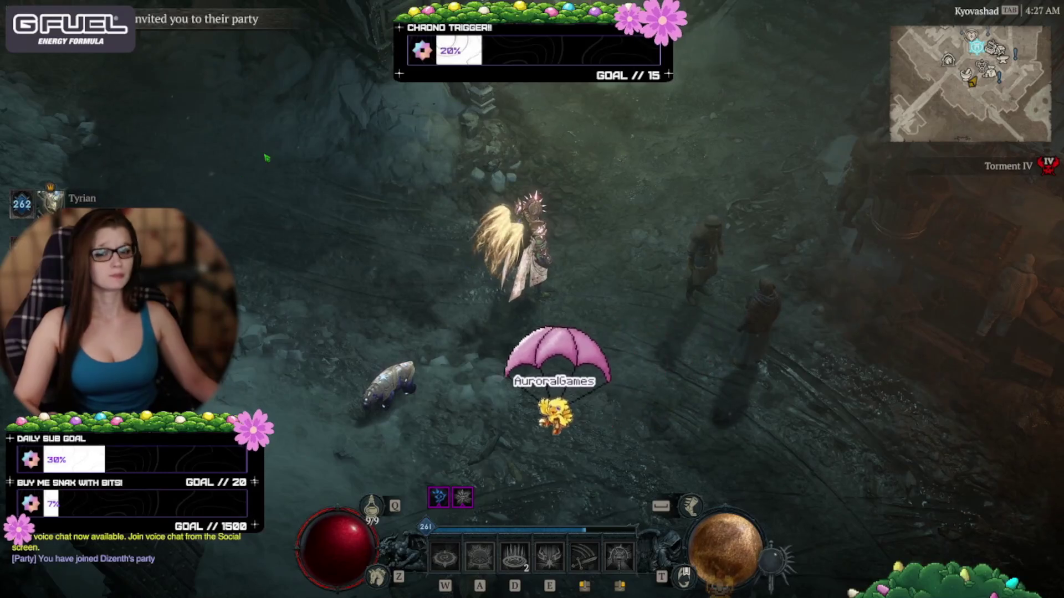
{"action": "left_click", "coordinate": [591, 235]}
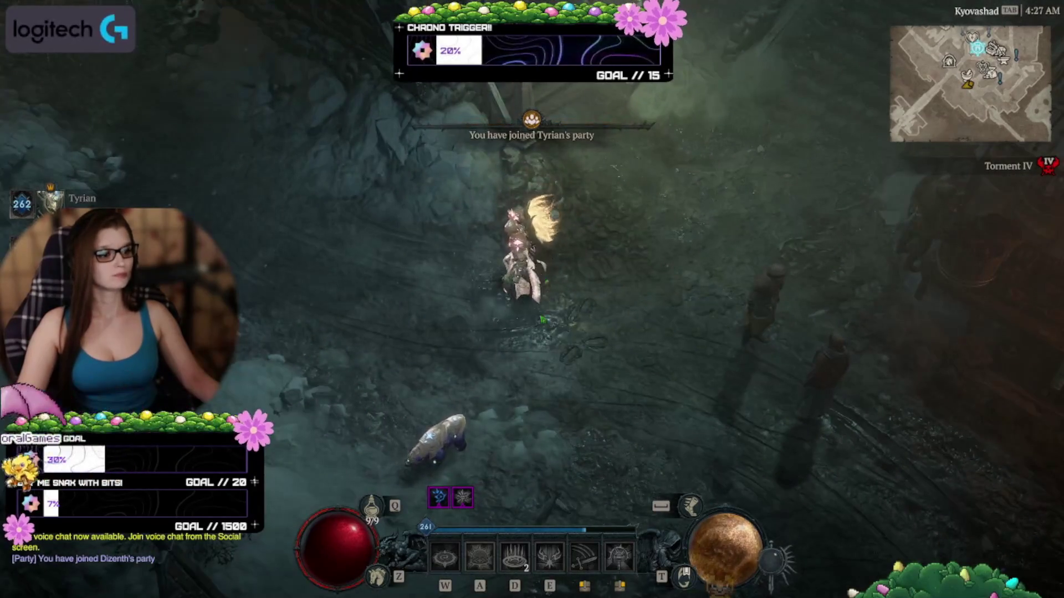
{"action": "left_click", "coordinate": [567, 383]}
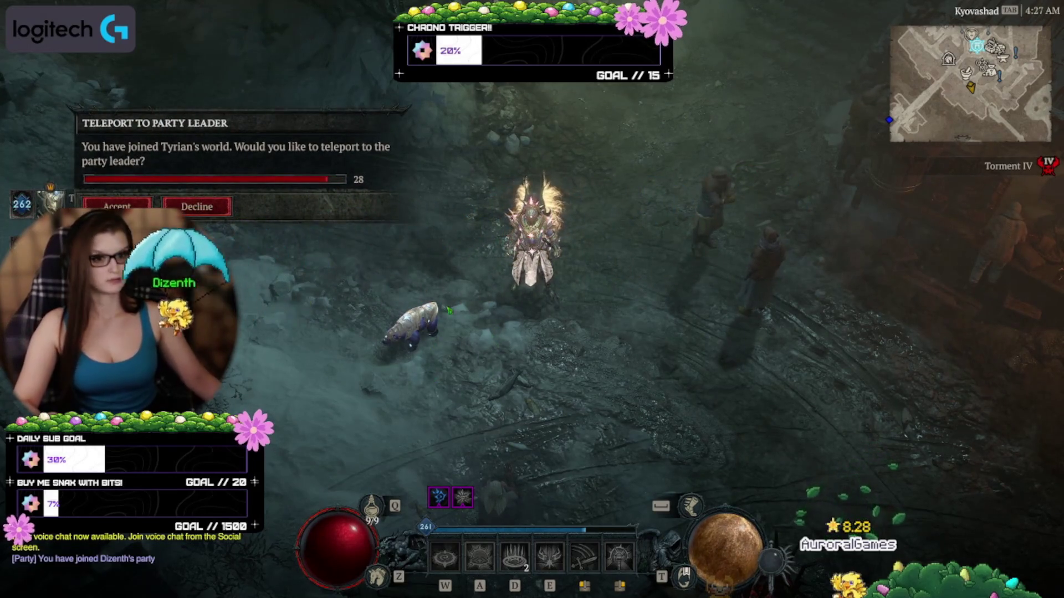
{"action": "key", "text": "Return"}
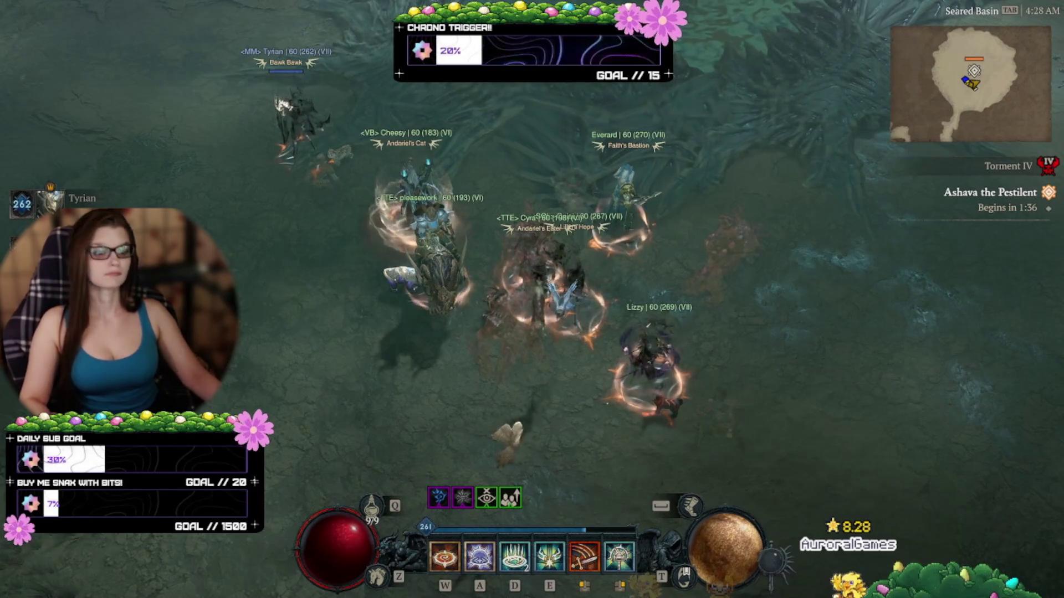
Walk the Paladin down toward the gathered players awaiting Ashava.
{"action": "left_click", "coordinate": [564, 375]}
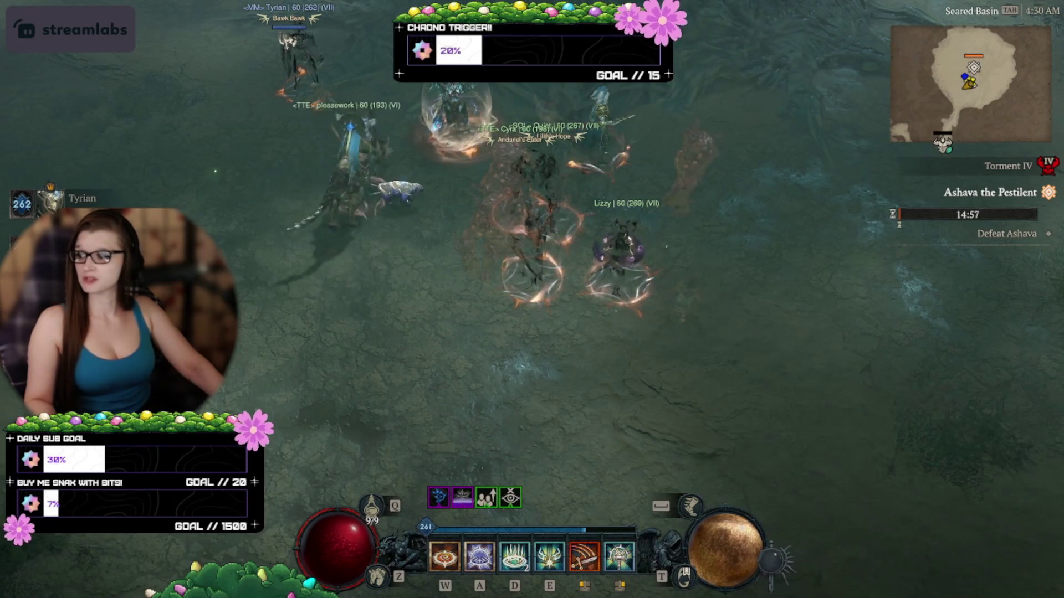
Open the Ashava fight with W, A, D and E skills, gaining Angelic Ascension and Argent Veil.
{"action": "key", "text": "w"}
{"action": "key", "text": "a"}
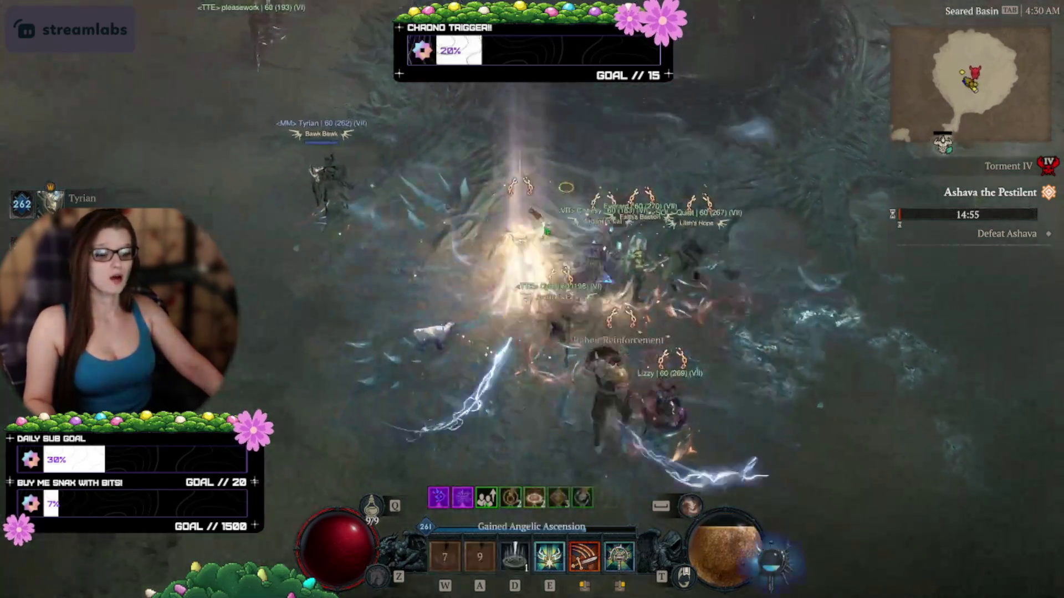
{"action": "key", "text": "d"}
{"action": "key", "text": "e"}
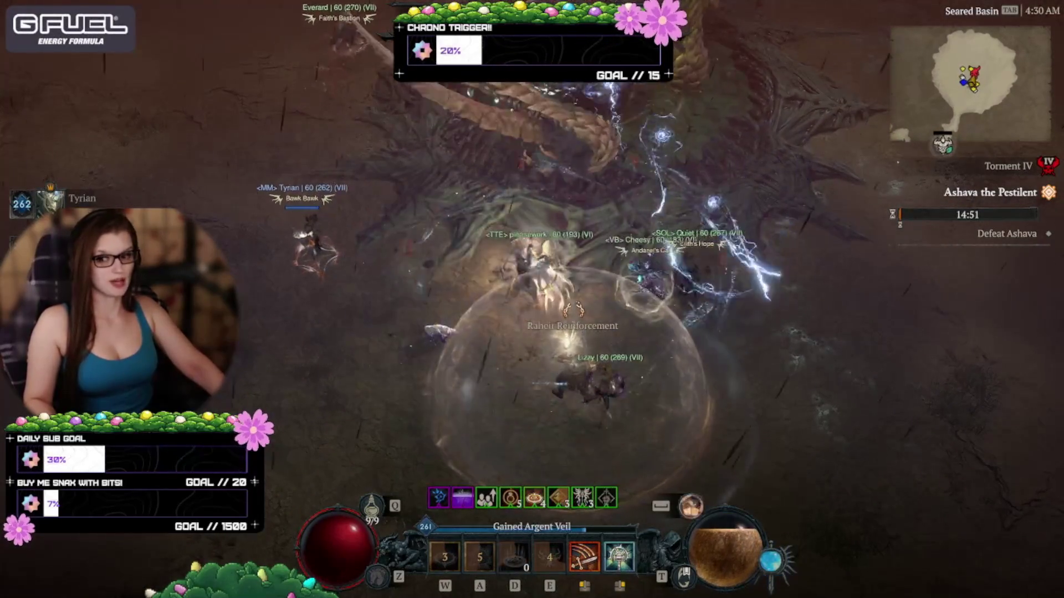
{"action": "key", "text": "w"}
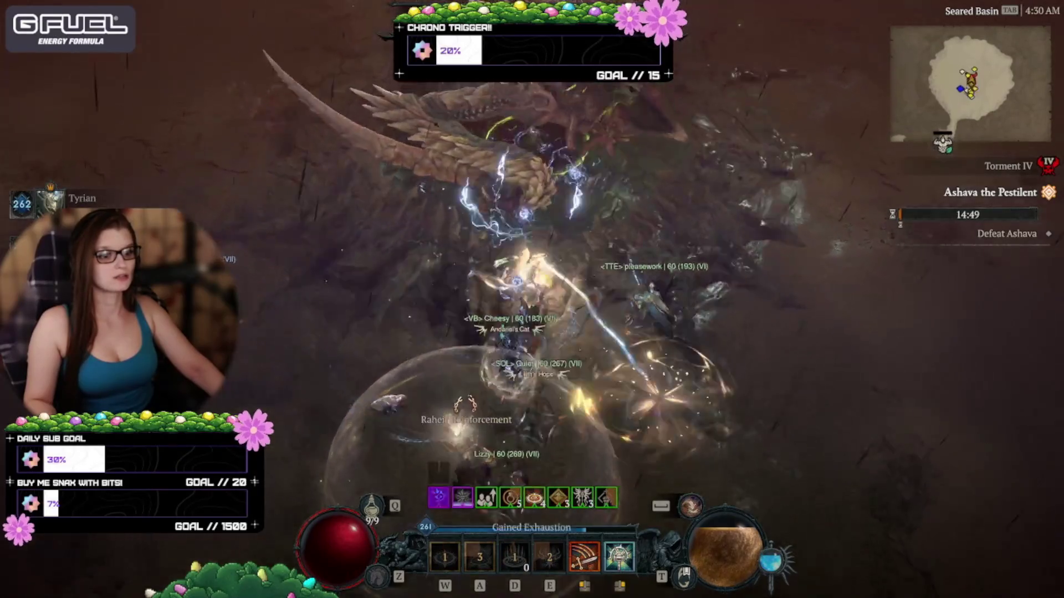
{"action": "key", "text": "d"}
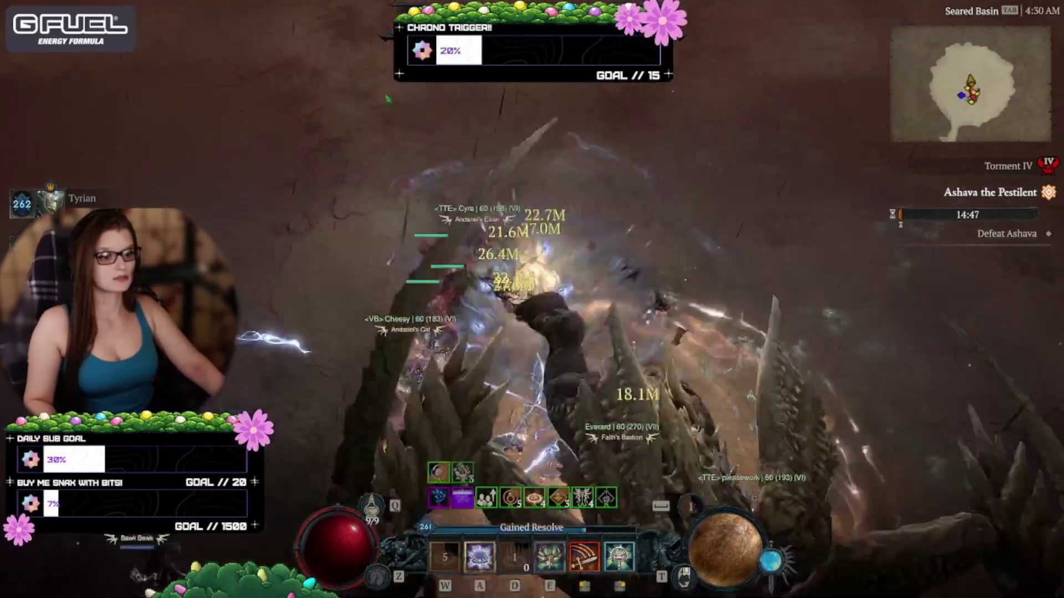
{"action": "key", "text": "a"}
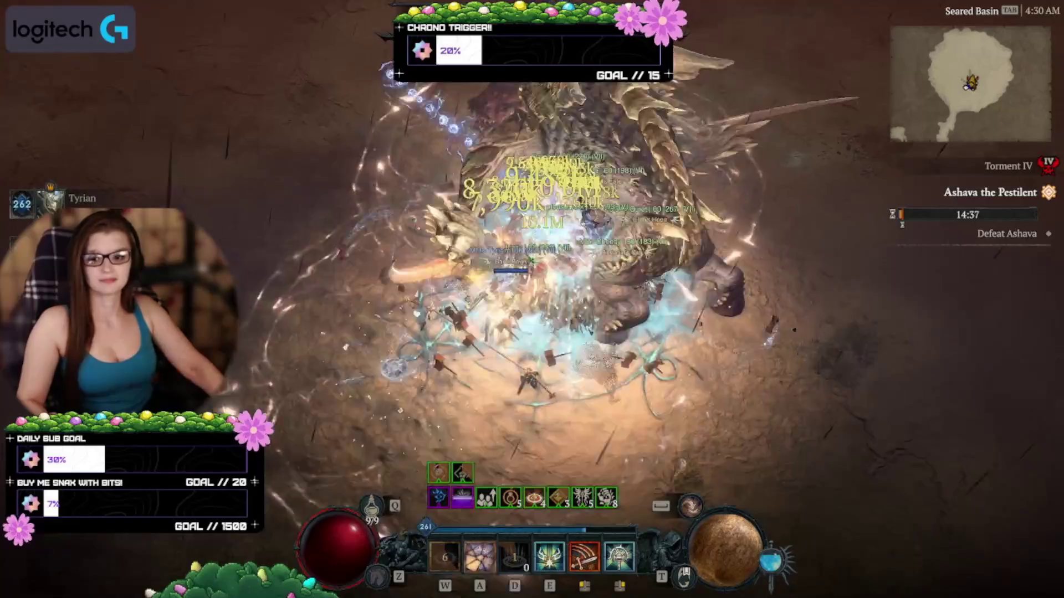
Keep hitting Ashava with W, A, D and E skills, triggering War Cry.
{"action": "key", "text": "a"}
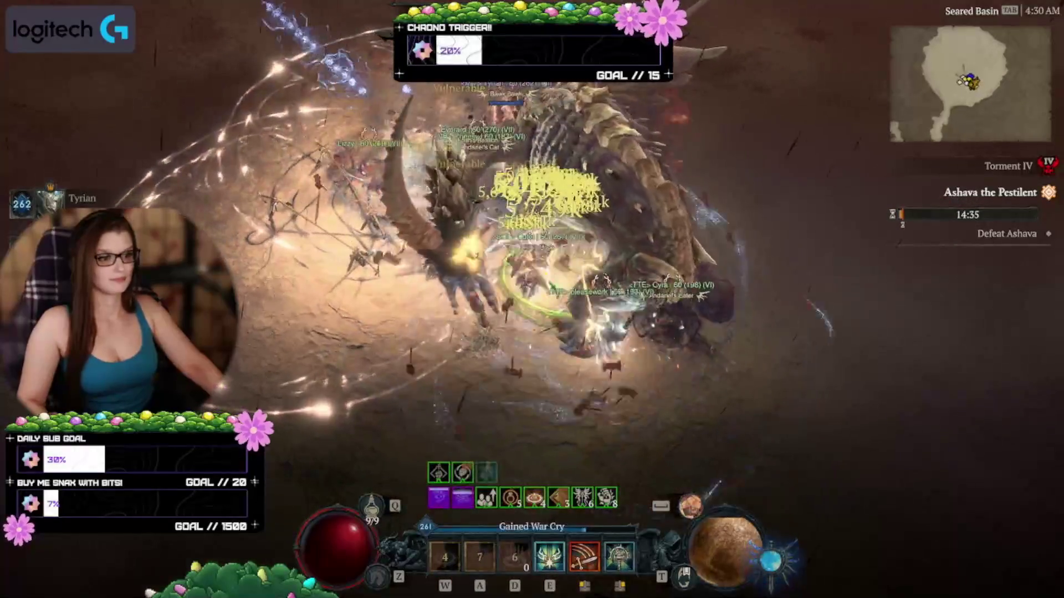
{"action": "key", "text": "d"}
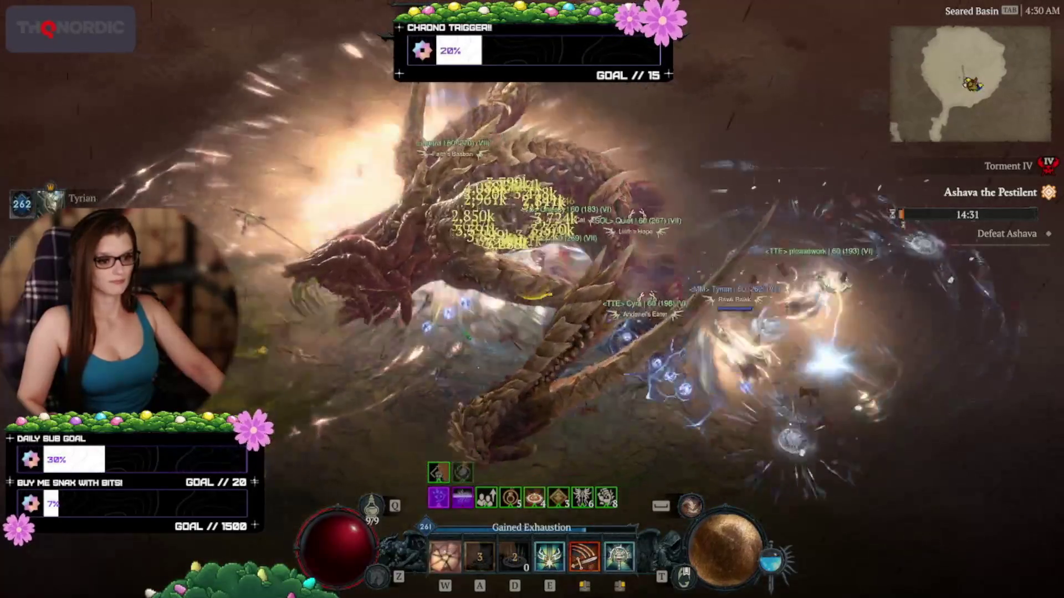
{"action": "key", "text": "w"}
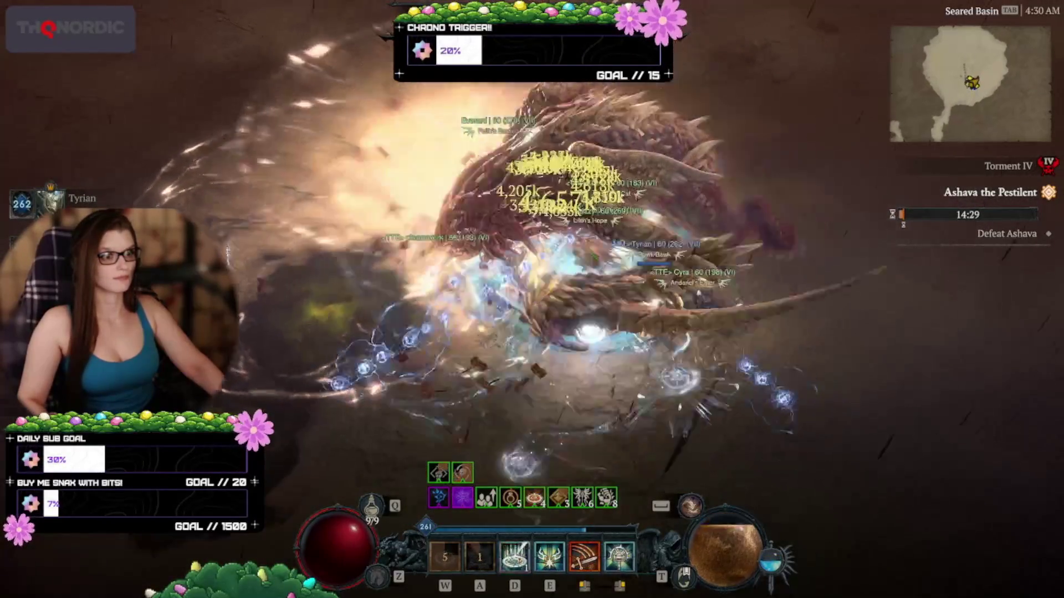
{"action": "key", "text": "a"}
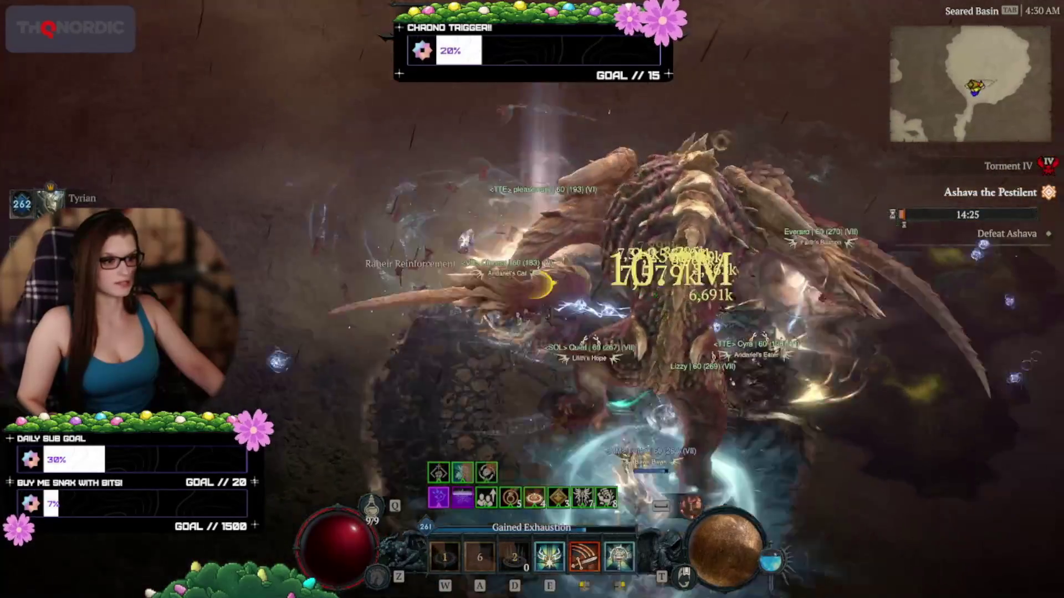
{"action": "key", "text": "e"}
{"action": "key", "text": "d"}
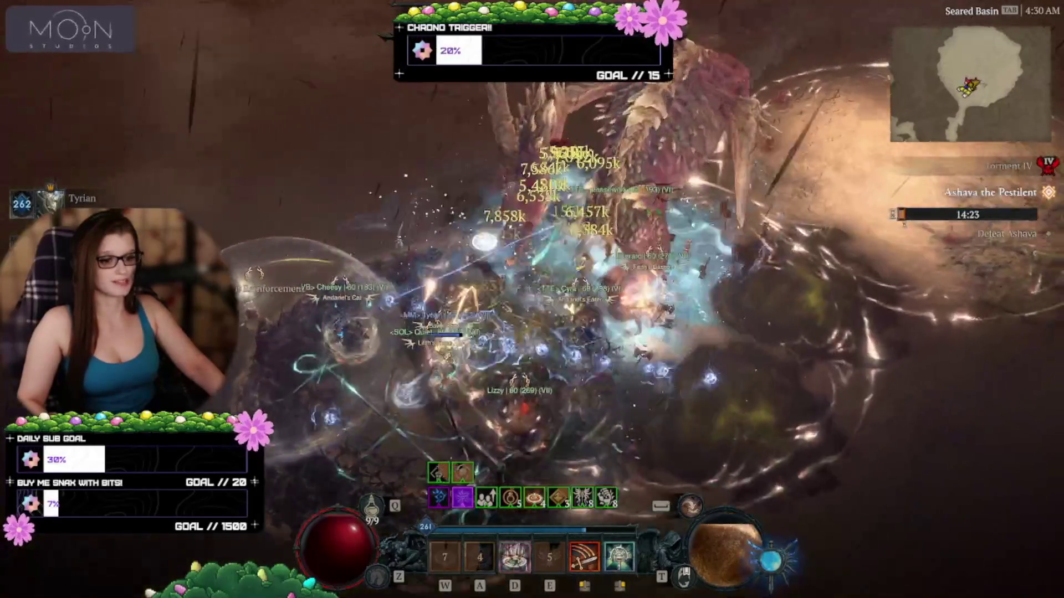
{"action": "key", "text": "w"}
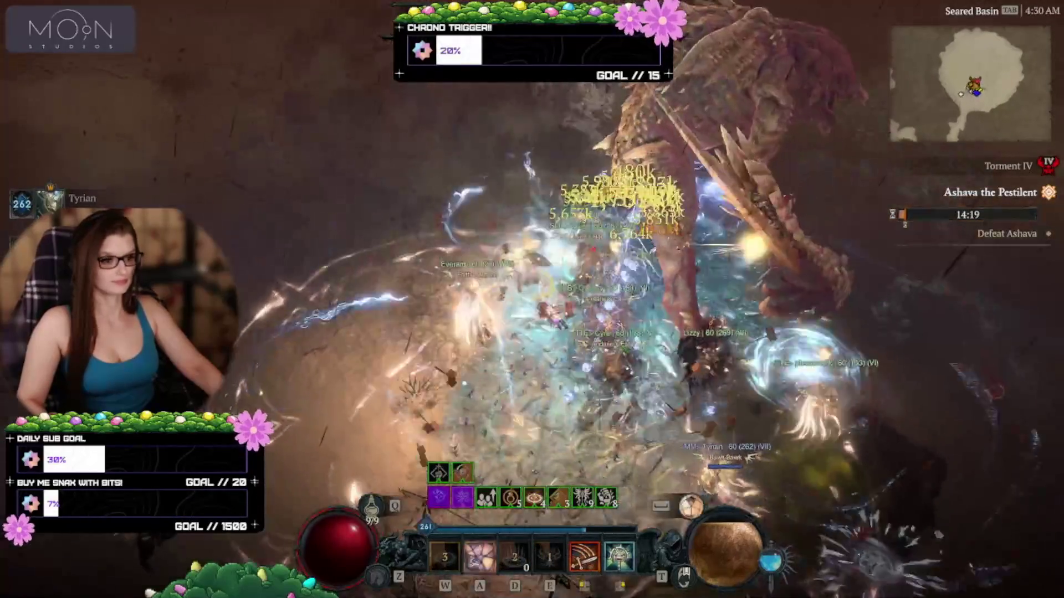
{"action": "key", "text": "a"}
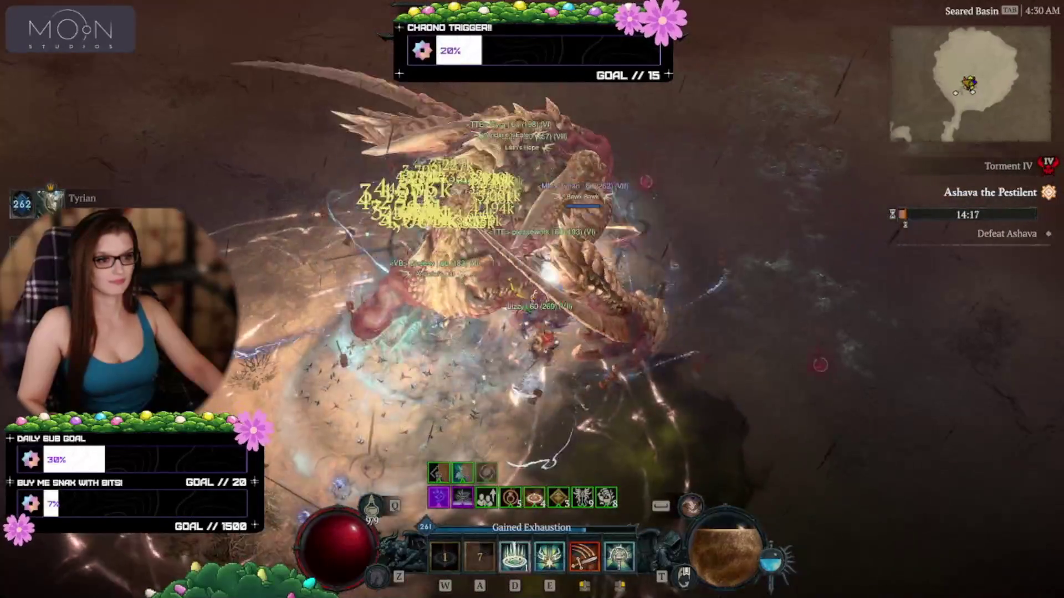
Chain more W, A and D skills into Ashava until Exhaustion sets in.
{"action": "key", "text": "w"}
{"action": "key", "text": "d"}
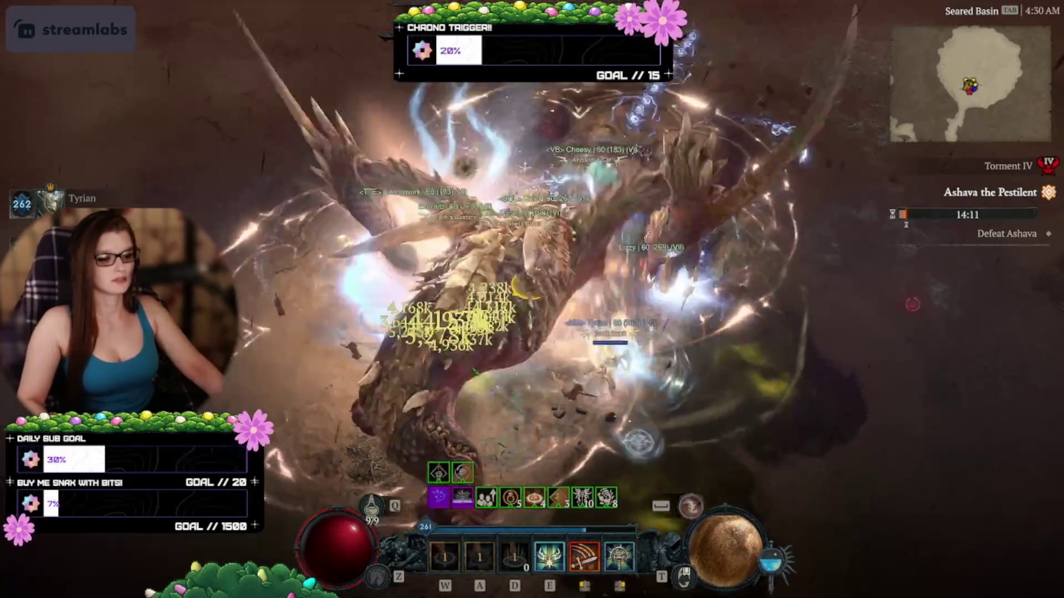
{"action": "key", "text": "d"}
{"action": "key", "text": "a"}
{"action": "key", "text": "w"}
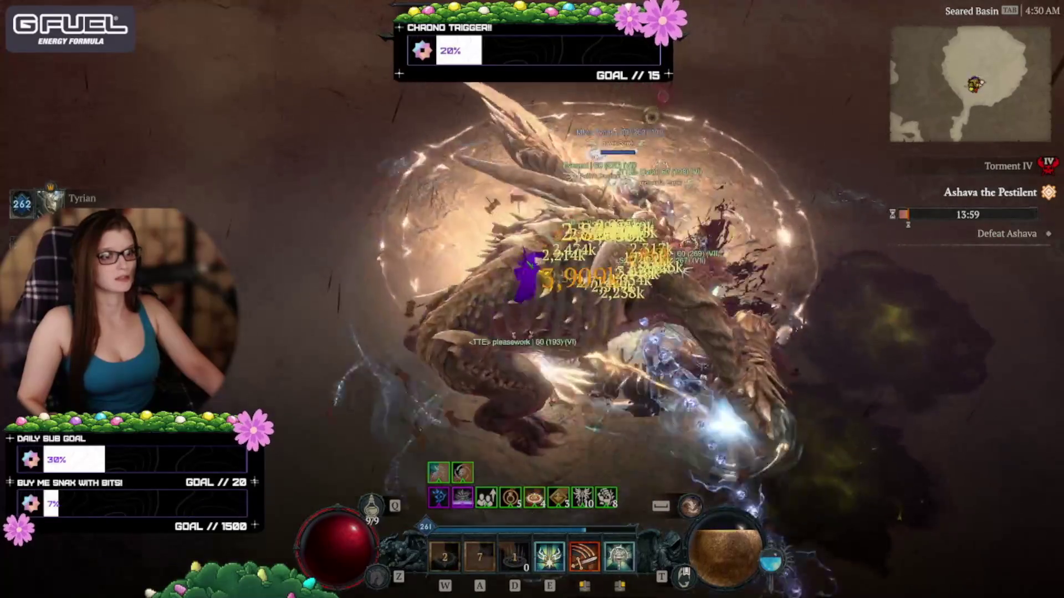
{"action": "key", "text": "d"}
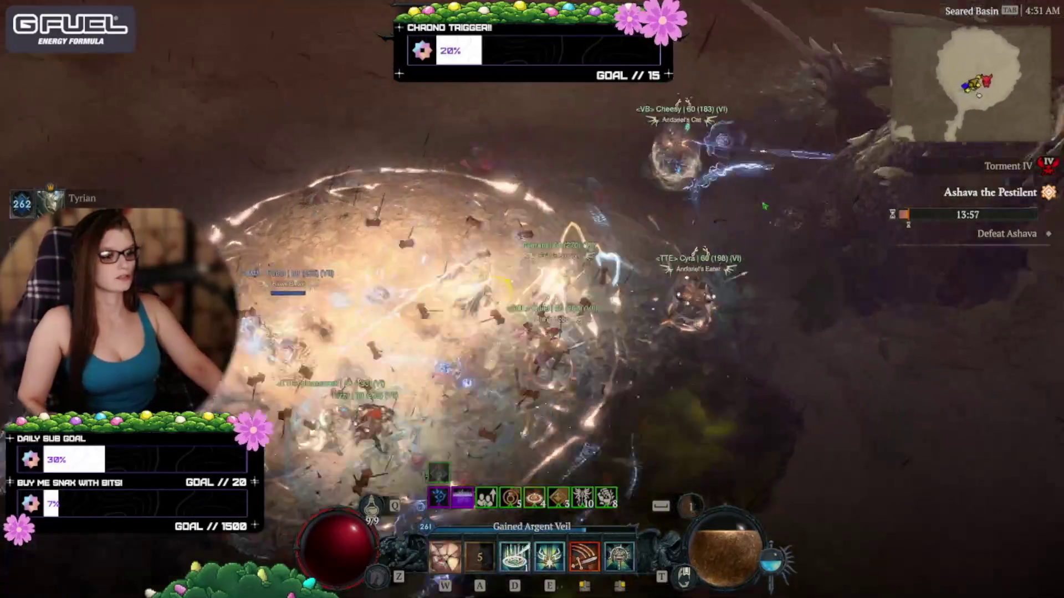
{"action": "key", "text": "w"}
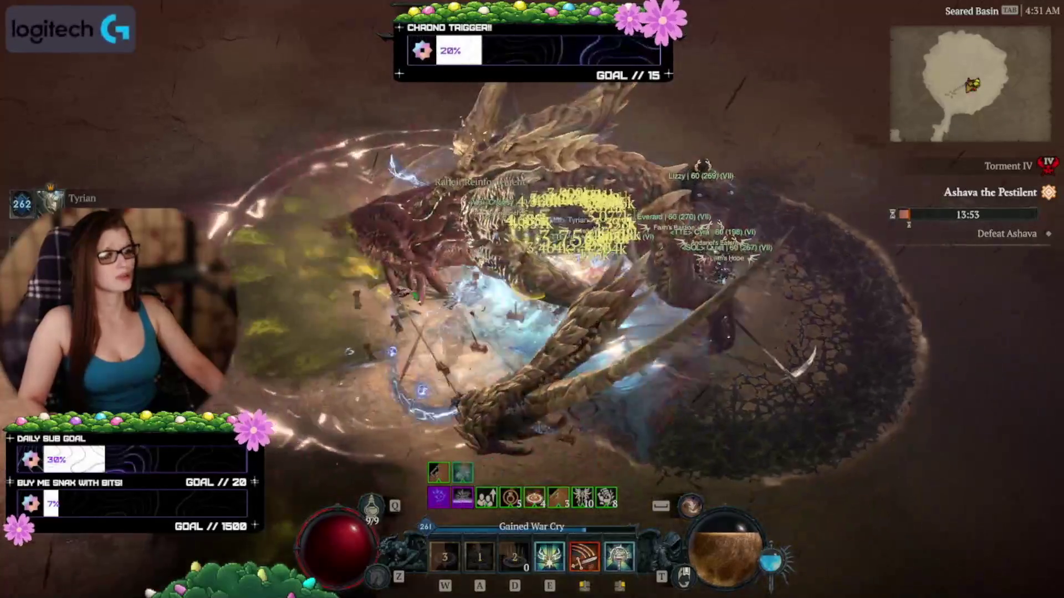
{"action": "key", "text": "a"}
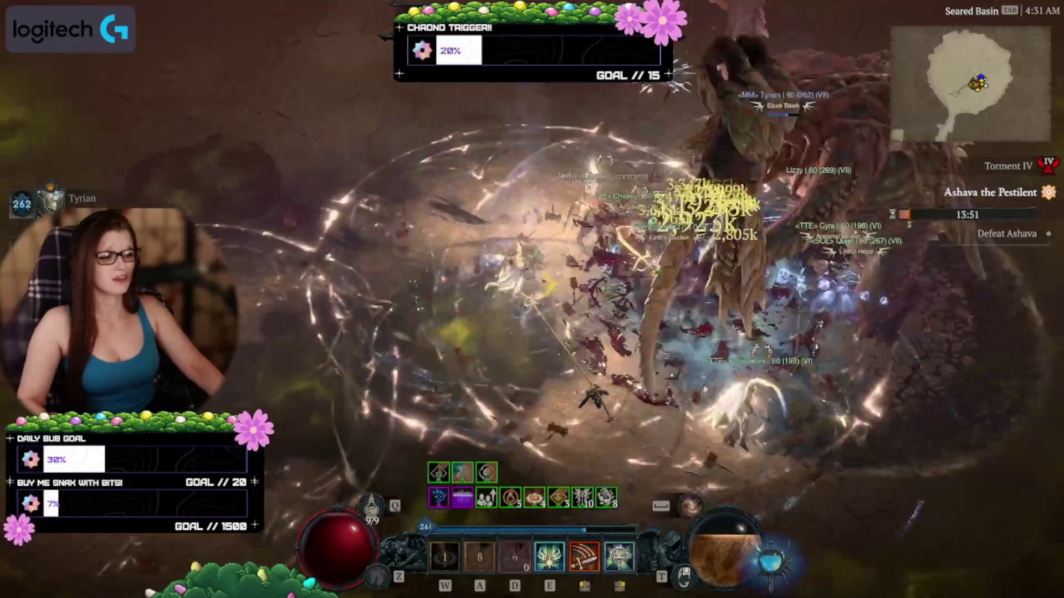
Check gear on the character sheet with C between skill recasts.
{"action": "key", "text": "d"}
{"action": "key", "text": "c"}
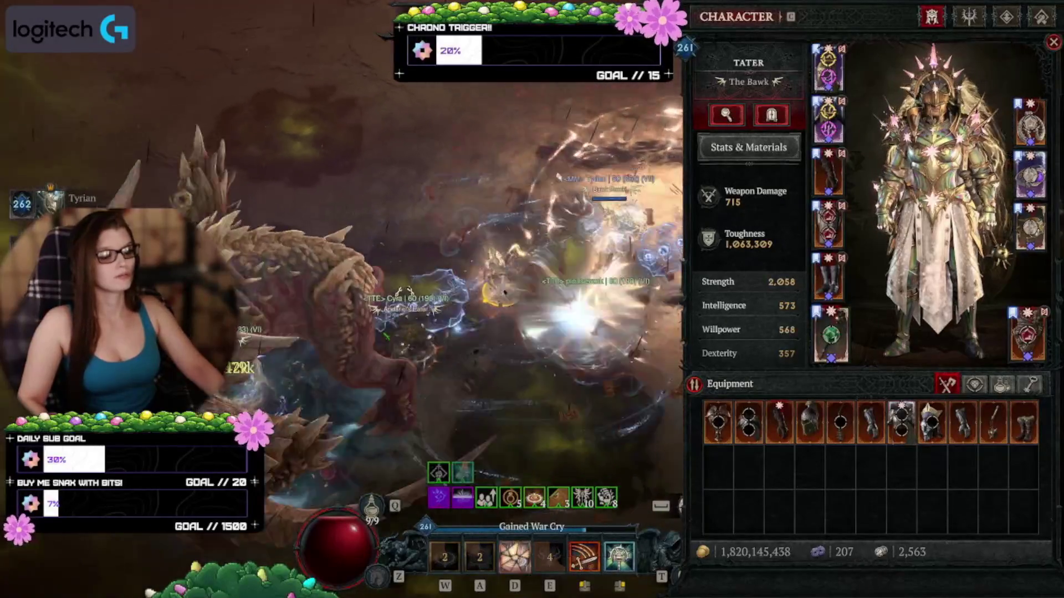
{"action": "key", "text": "c"}
{"action": "key", "text": "w"}
{"action": "key", "text": "a"}
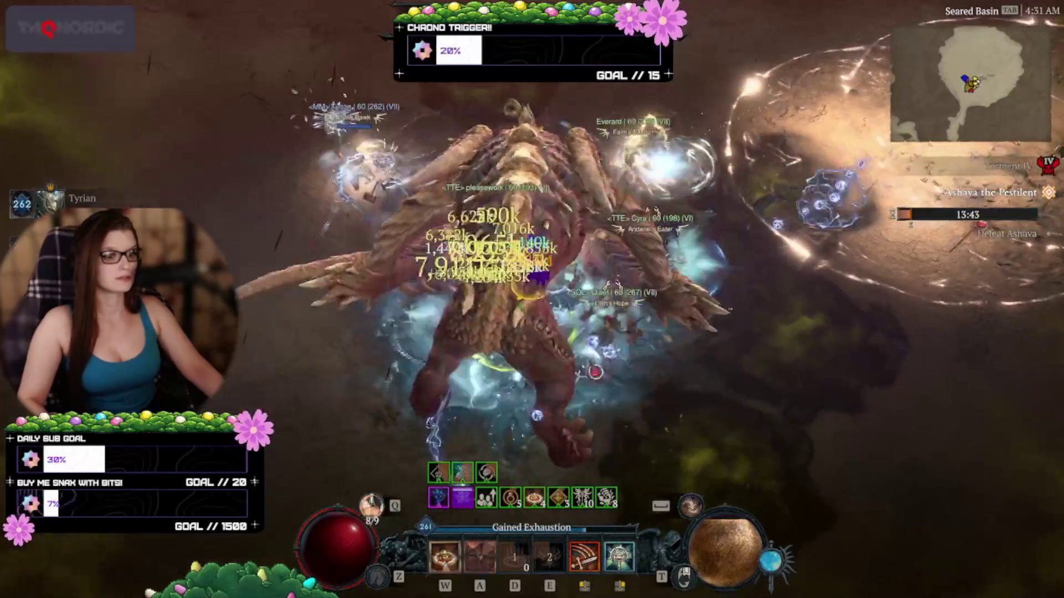
{"action": "key", "text": "c"}
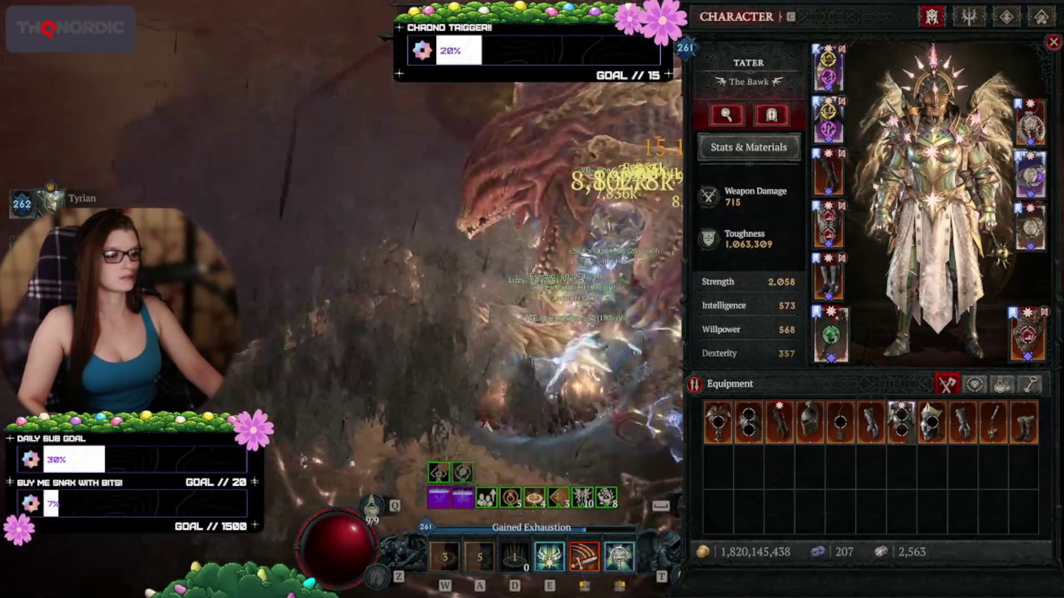
{"action": "key", "text": "c"}
{"action": "key", "text": "d"}
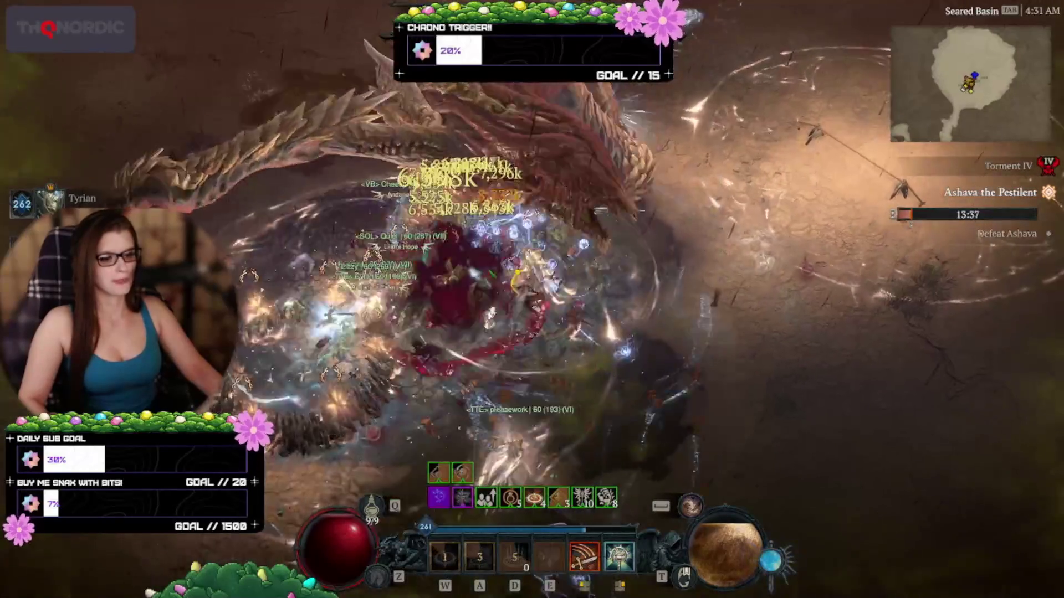
Drink a healing potion and keep casting skills on Ashava until it falls.
{"action": "key", "text": "e"}
{"action": "key", "text": "w"}
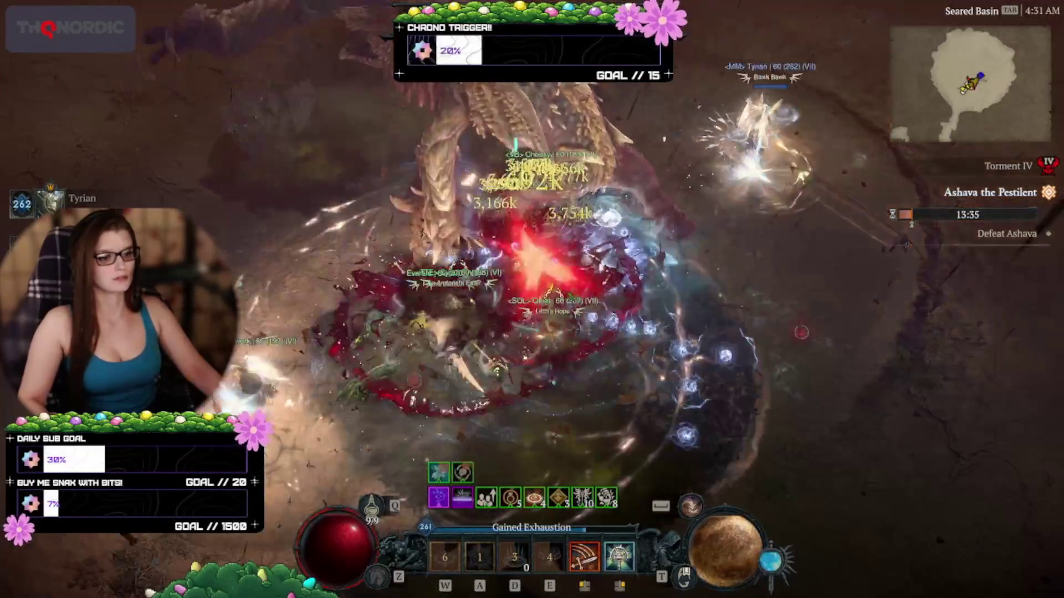
{"action": "key", "text": "q"}
{"action": "key", "text": "a"}
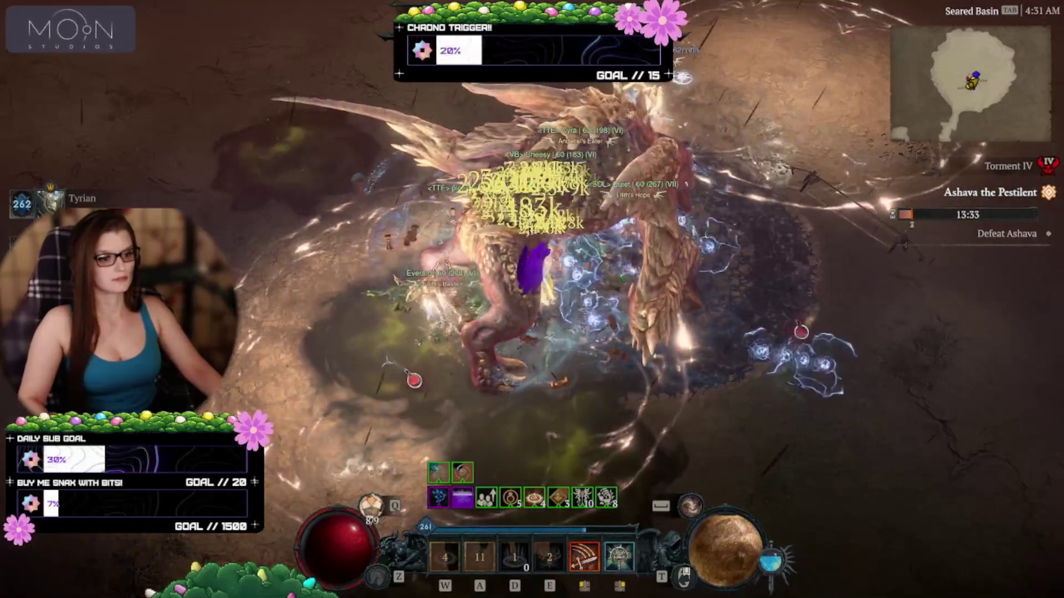
{"action": "key", "text": "d"}
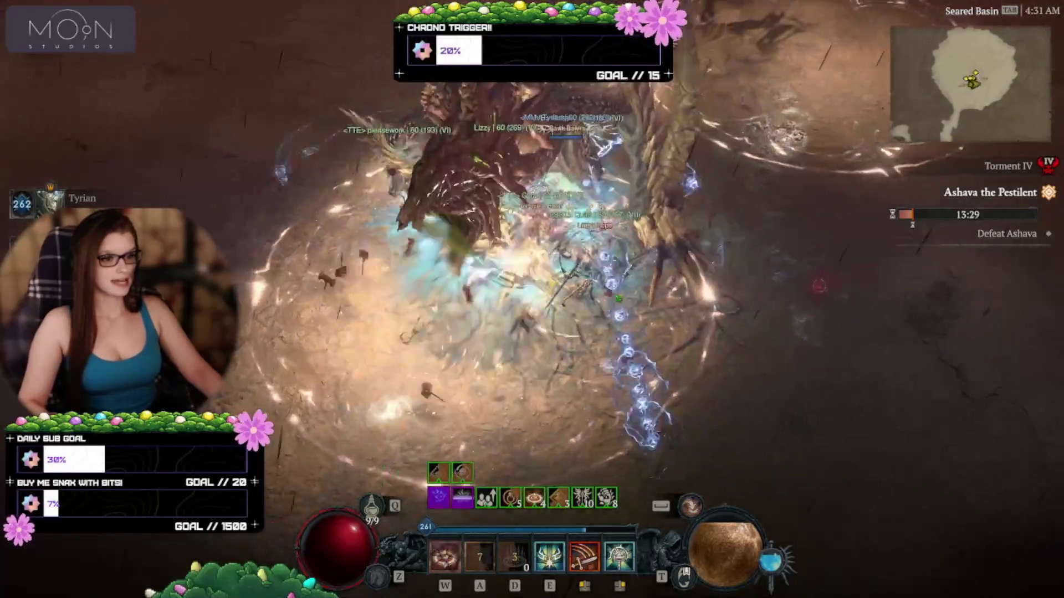
{"action": "key", "text": "w"}
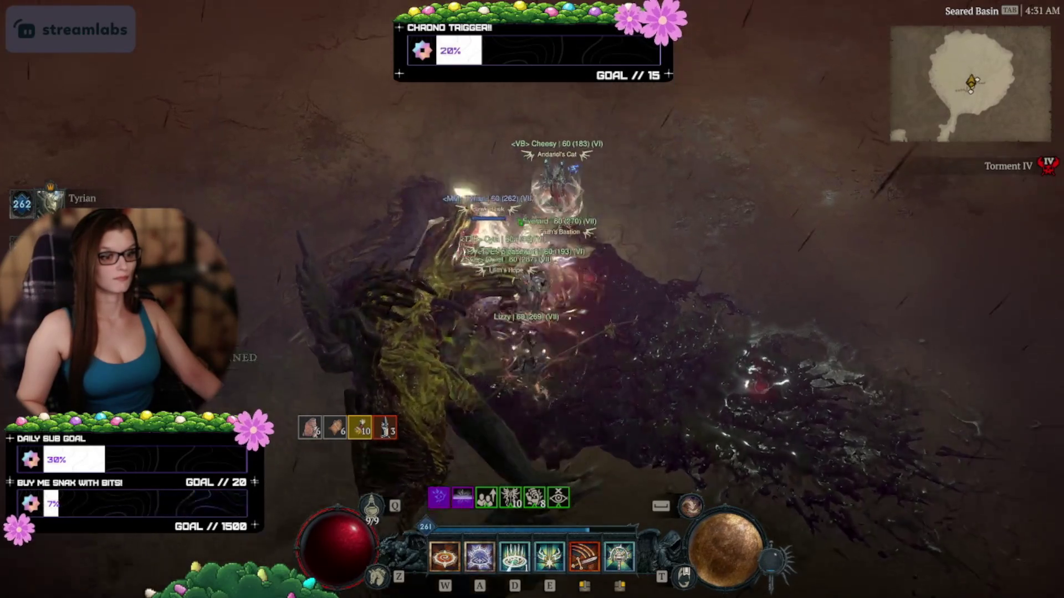
Reposition around Seared Basin, dodging and glancing at the world map.
{"action": "left_click", "coordinate": [576, 316]}
{"action": "left_click", "coordinate": [618, 272]}
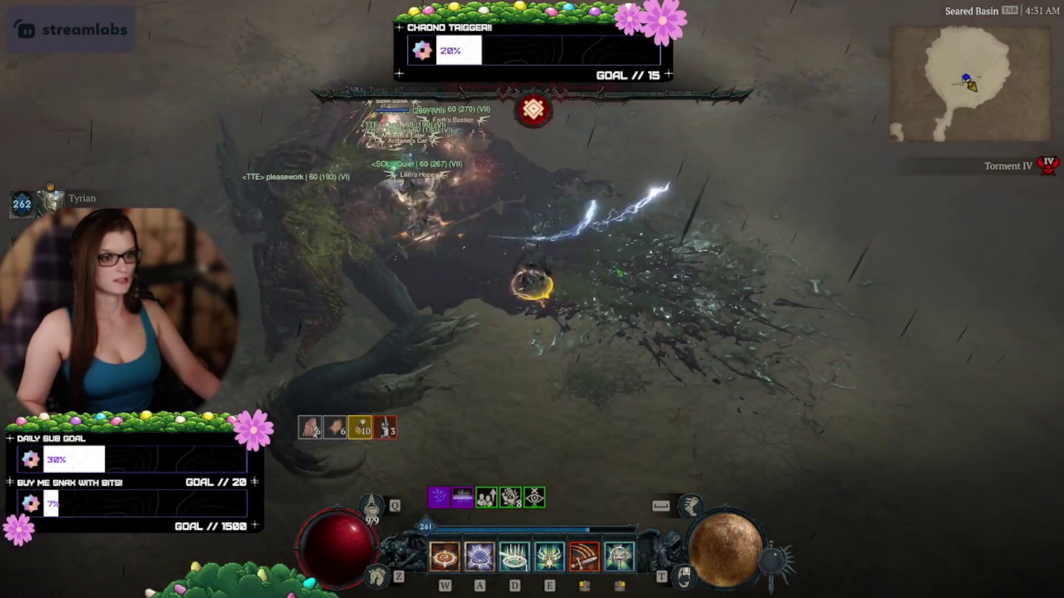
{"action": "key", "text": "m"}
{"action": "key", "text": "m"}
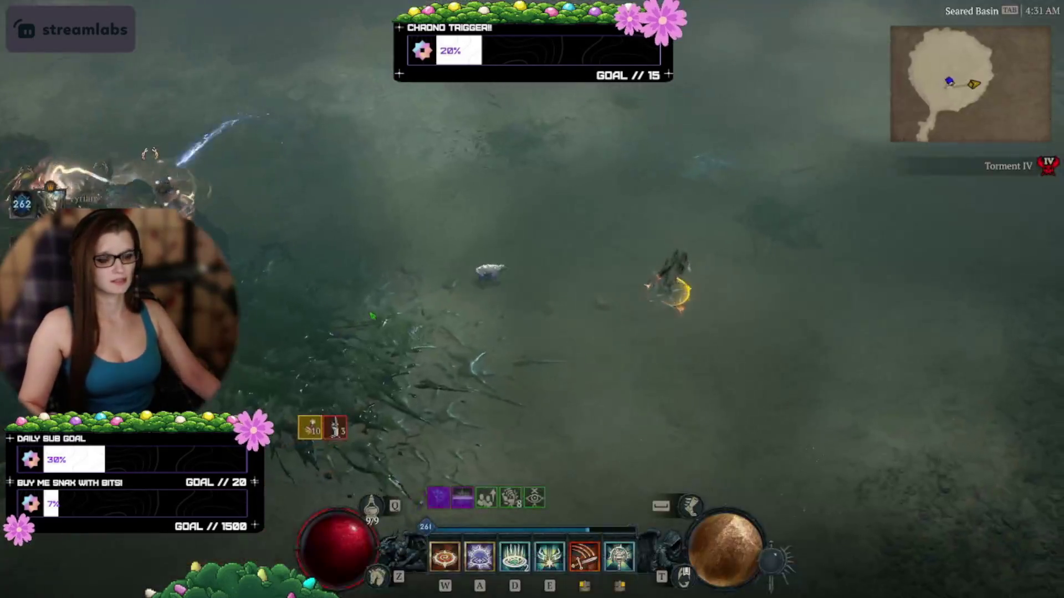
{"action": "key", "text": "space"}
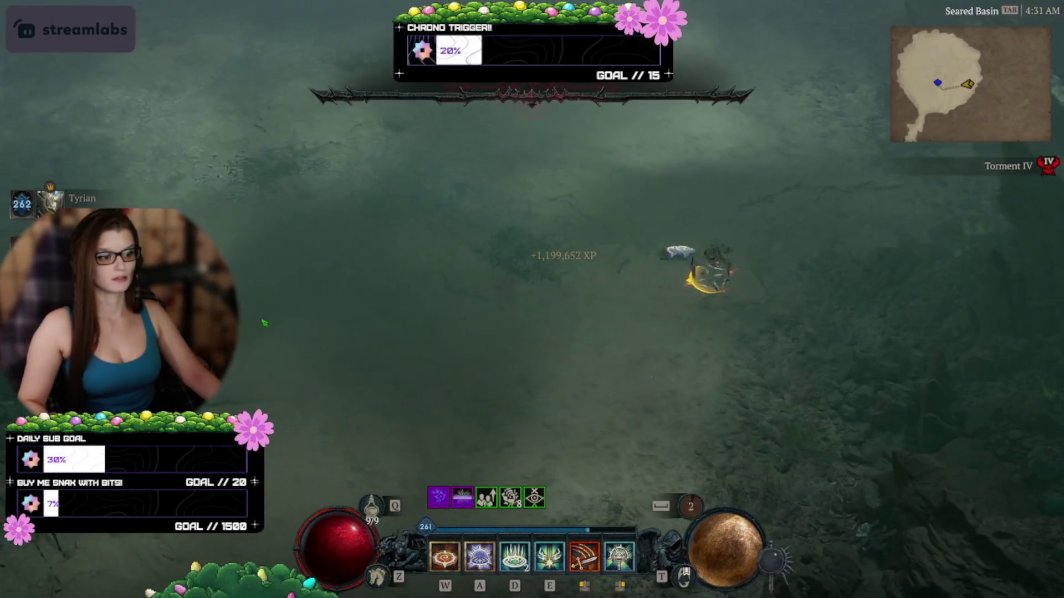
{"action": "left_click", "coordinate": [382, 256]}
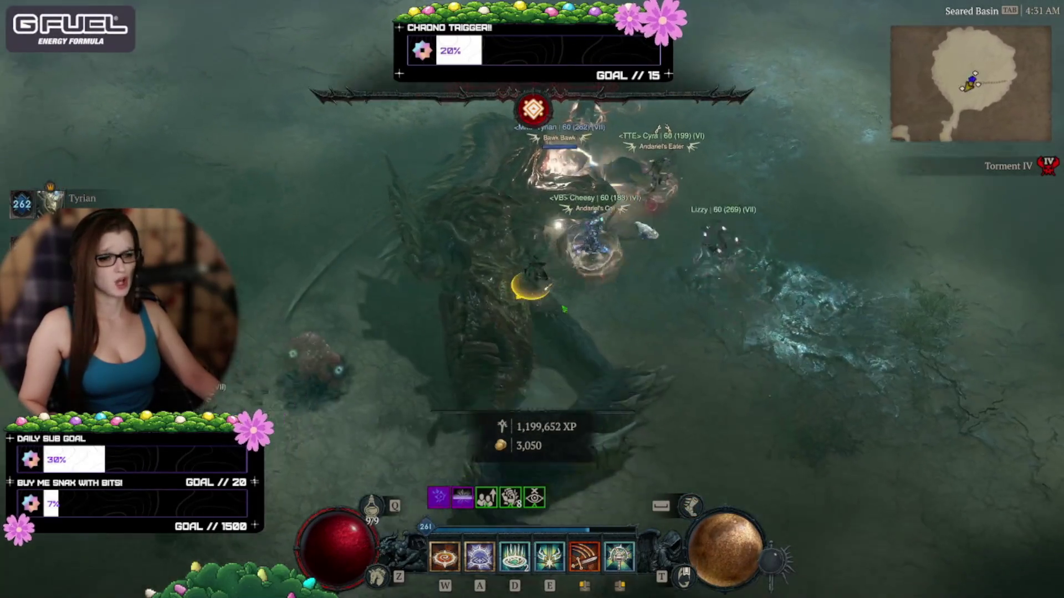
Teleport to the Kyovashad waypoint from the world map.
{"action": "key", "text": "m"}
{"action": "key", "text": "m"}
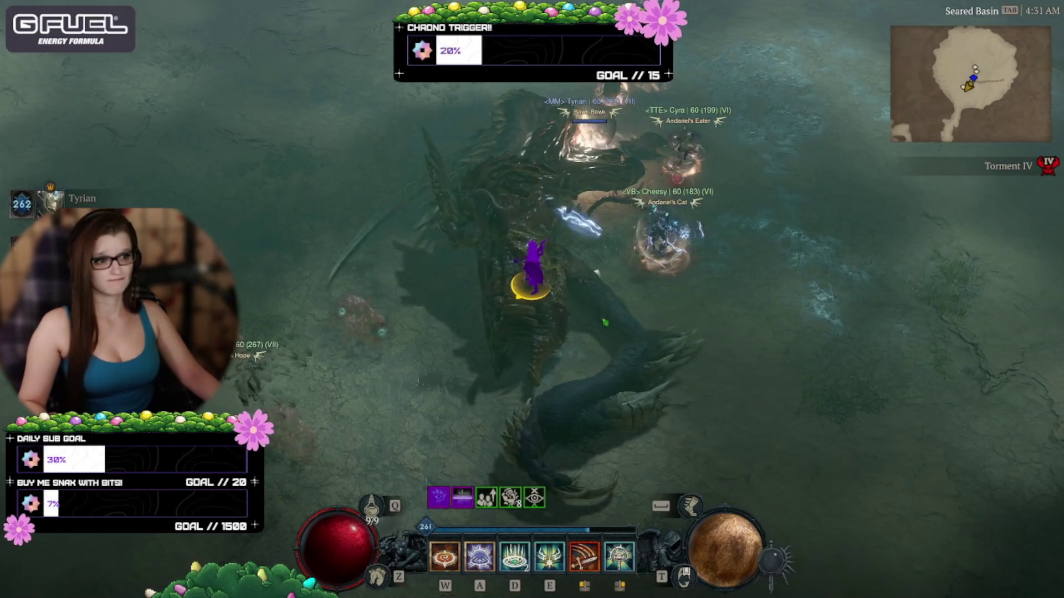
{"action": "key", "text": "m"}
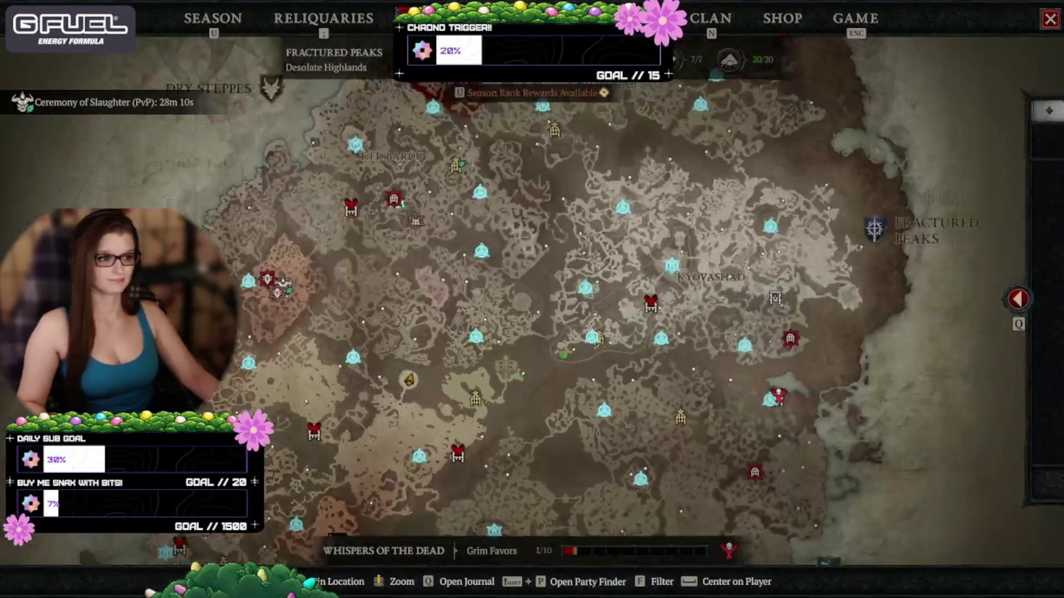
{"action": "left_click", "coordinate": [687, 247]}
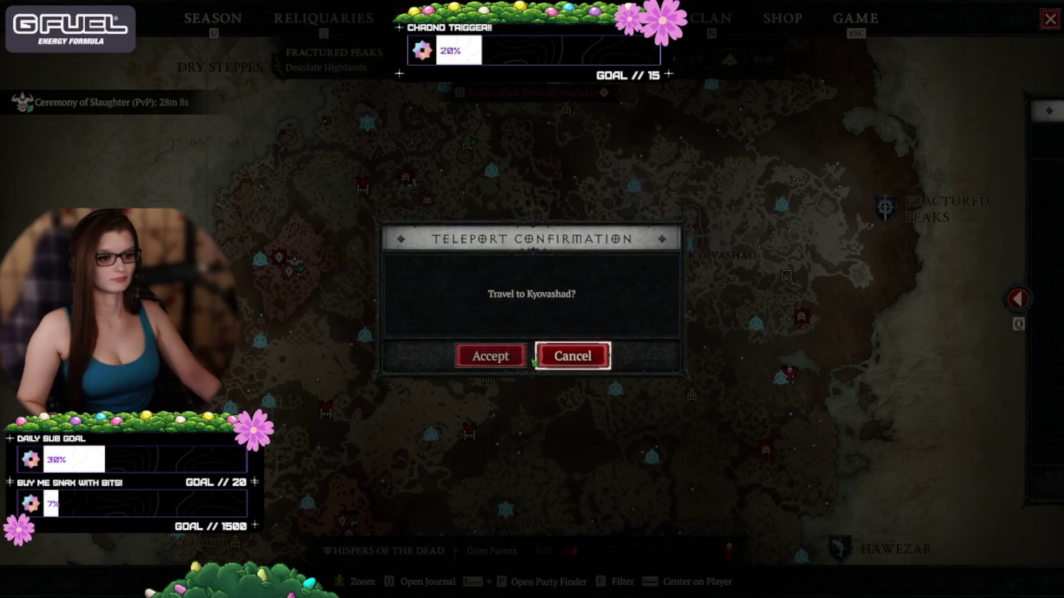
{"action": "left_click", "coordinate": [516, 364]}
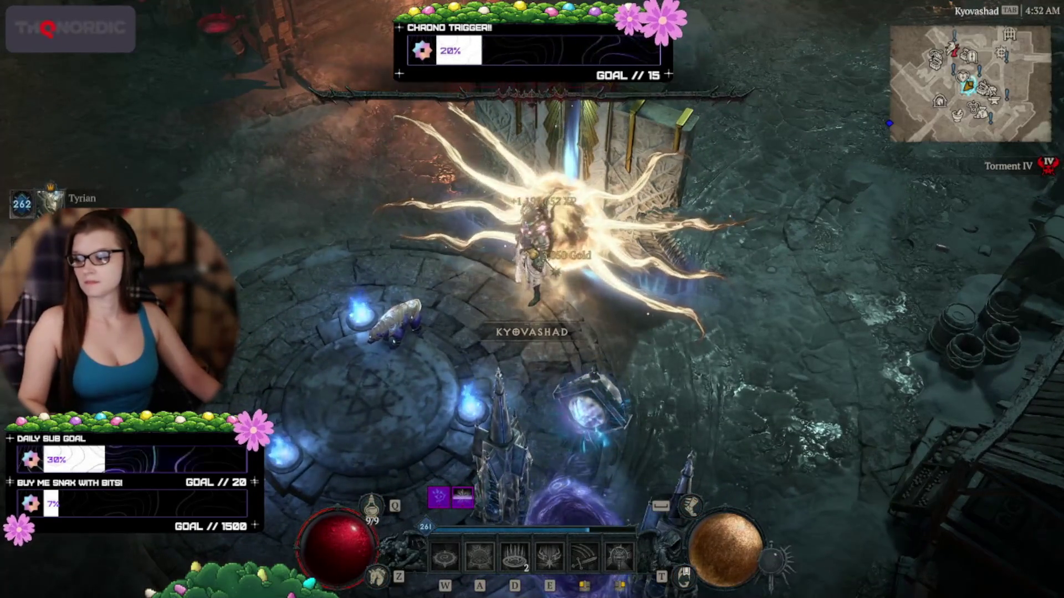
Compare the equipped pants and gloves in the character panel.
{"action": "key", "text": "c"}
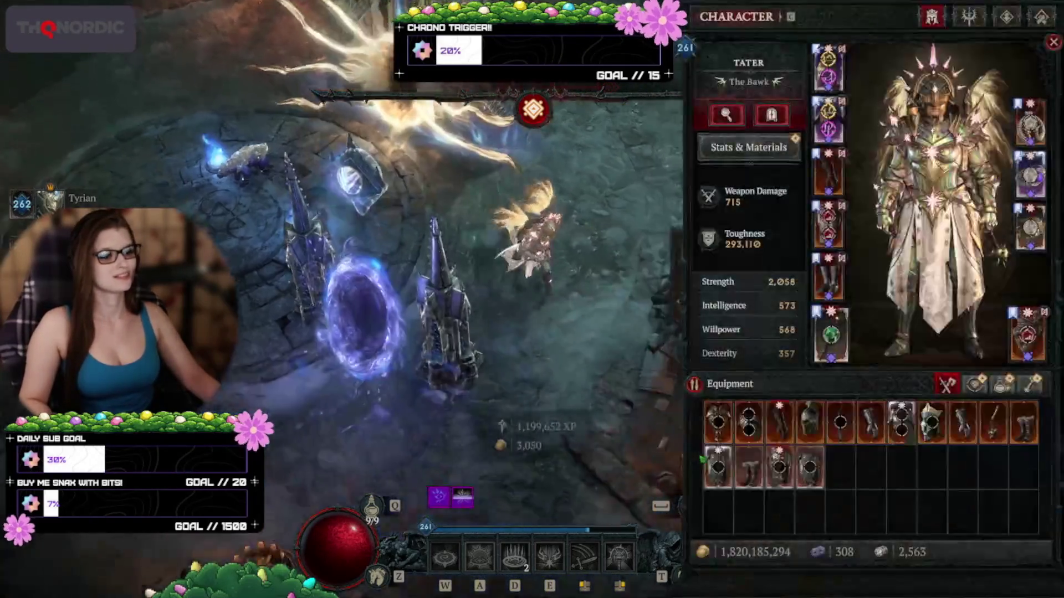
{"action": "mouse_move", "coordinate": [779, 467]}
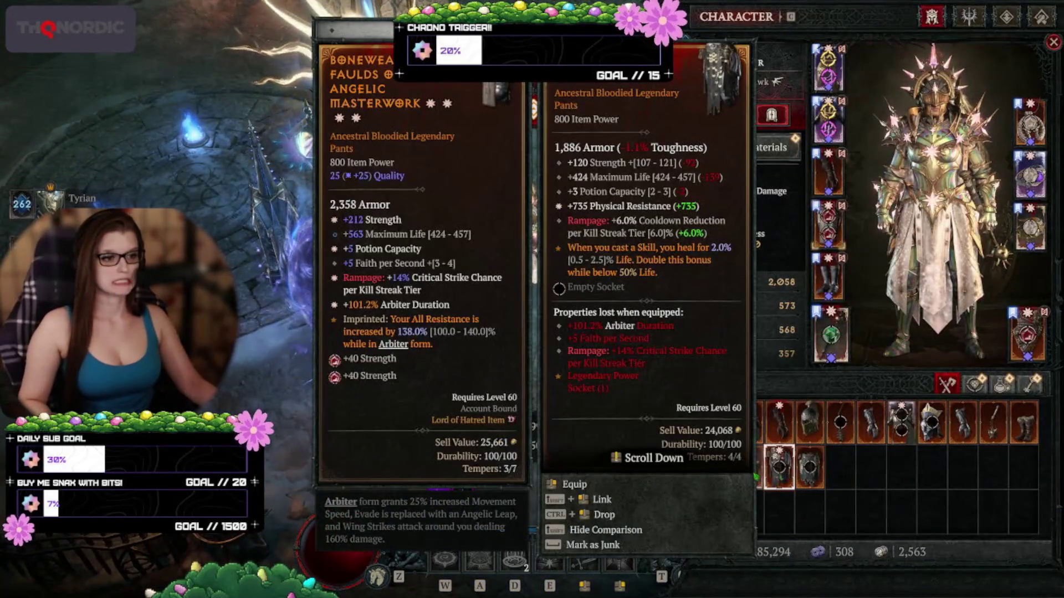
{"action": "mouse_move", "coordinate": [727, 474]}
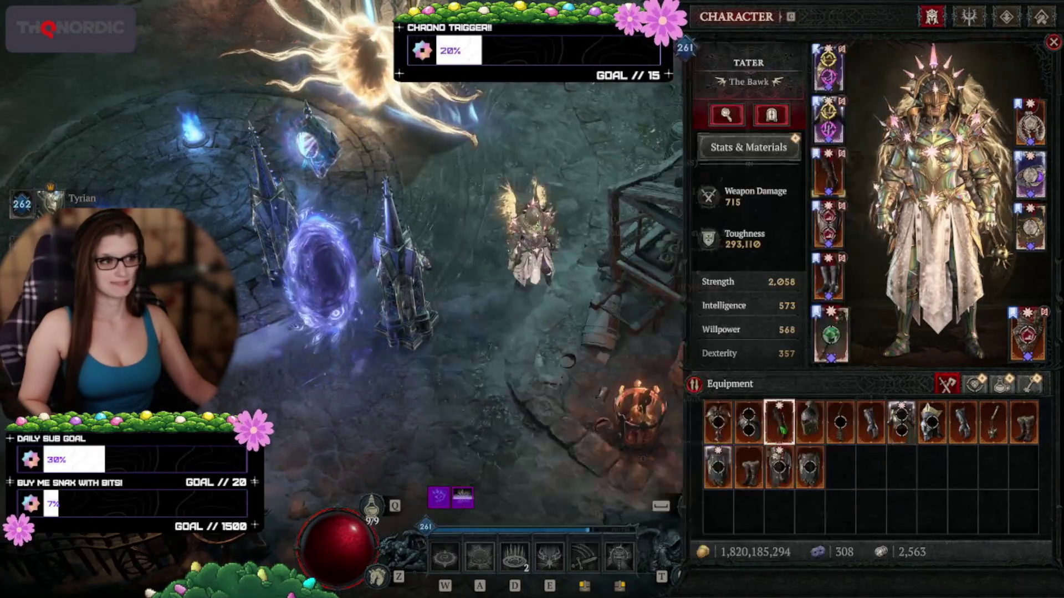
{"action": "mouse_move", "coordinate": [785, 429]}
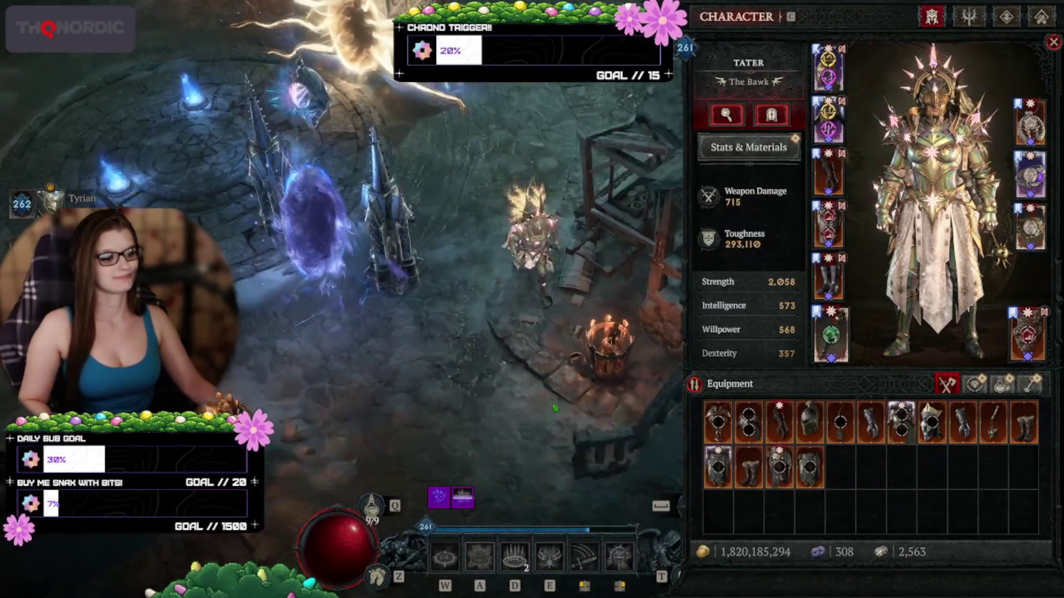
{"action": "key", "text": "i"}
Salvage all unwanted gear at the Kyovashad blacksmith, then walk to the stash.
{"action": "left_click", "coordinate": [745, 225]}
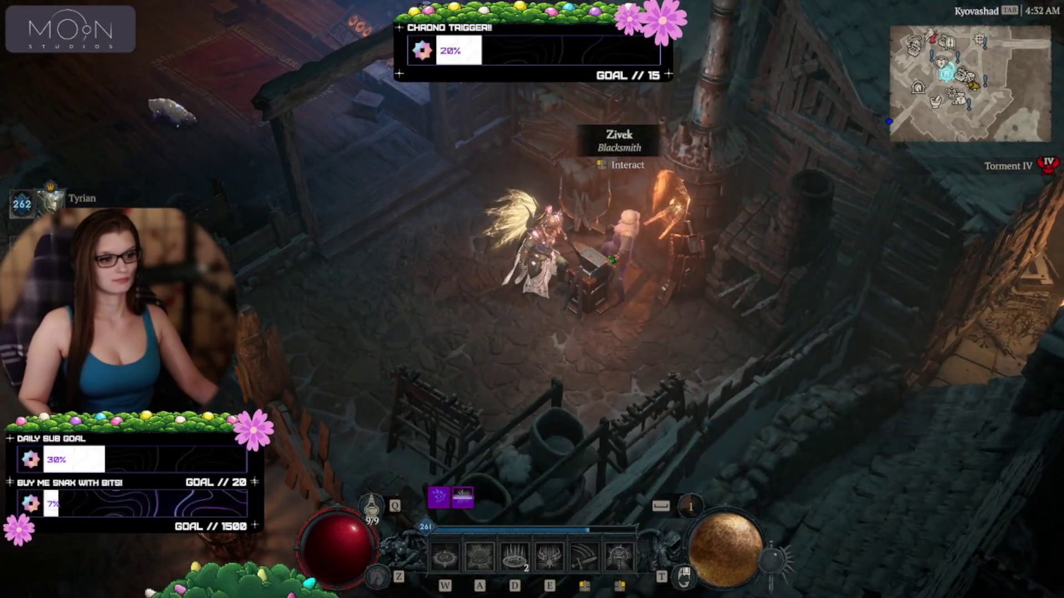
{"action": "left_click", "coordinate": [656, 243]}
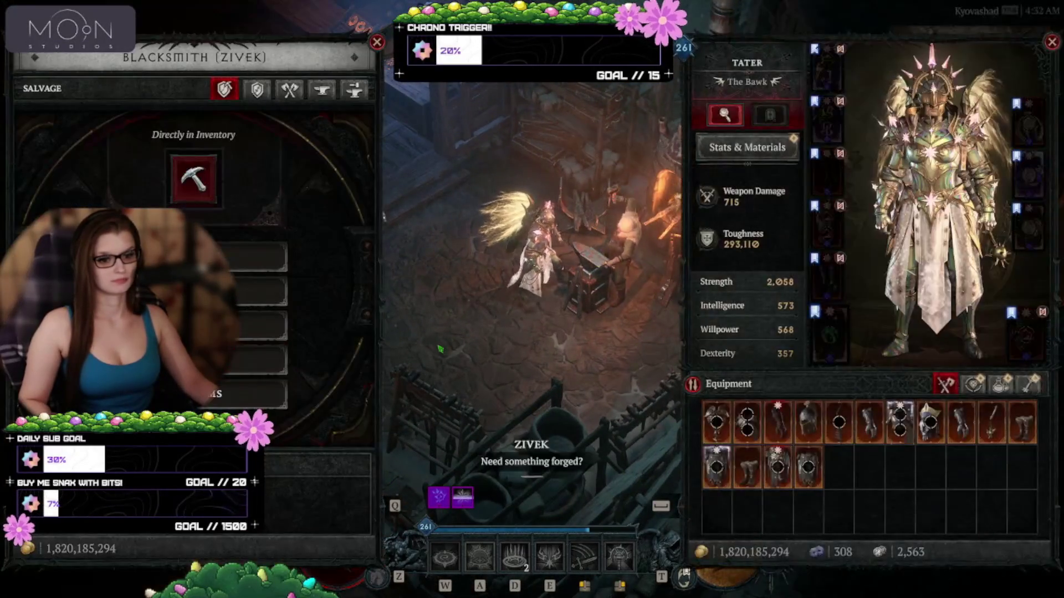
{"action": "left_click", "coordinate": [271, 392]}
{"action": "left_click", "coordinate": [485, 354]}
{"action": "key", "text": "Escape"}
{"action": "left_click", "coordinate": [412, 160]}
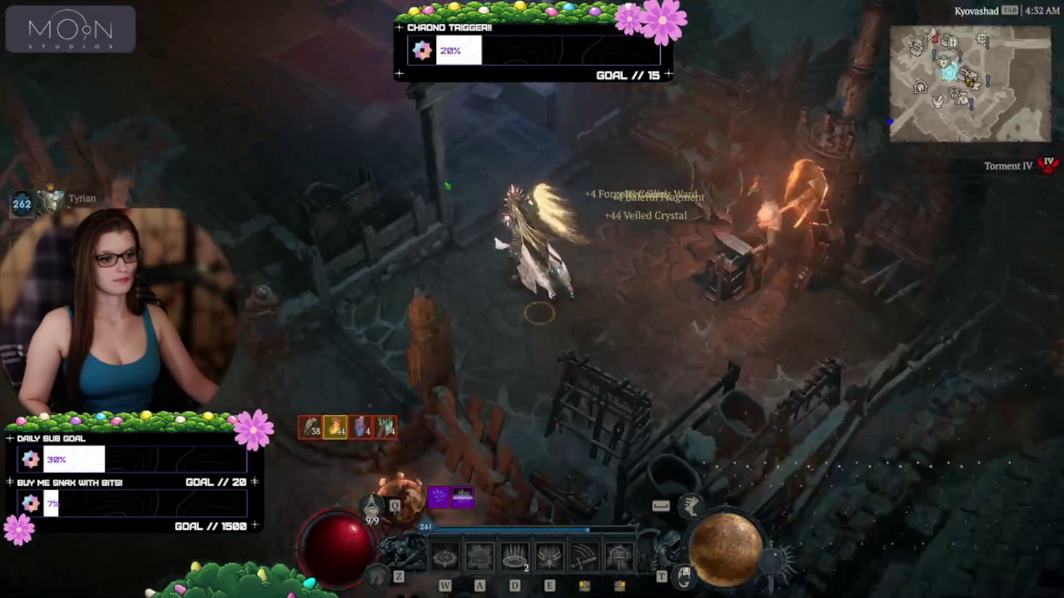
{"action": "left_click", "coordinate": [421, 194]}
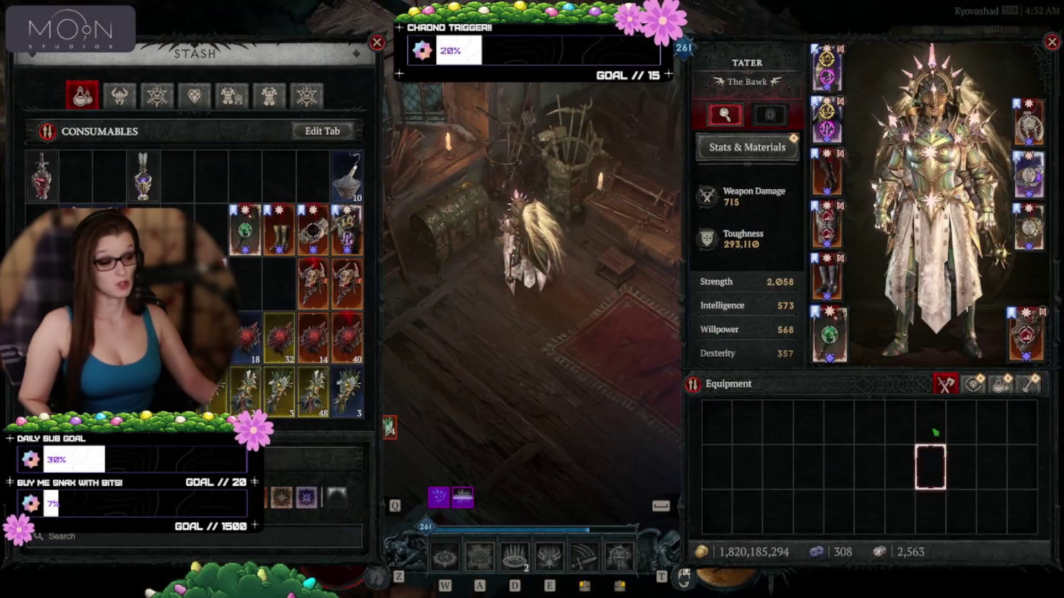
Store the compasses, including the Infernal Hordes compass, in the stash.
{"action": "left_click", "coordinate": [1030, 383]}
{"action": "right_click", "coordinate": [931, 513]}
{"action": "right_click", "coordinate": [745, 422]}
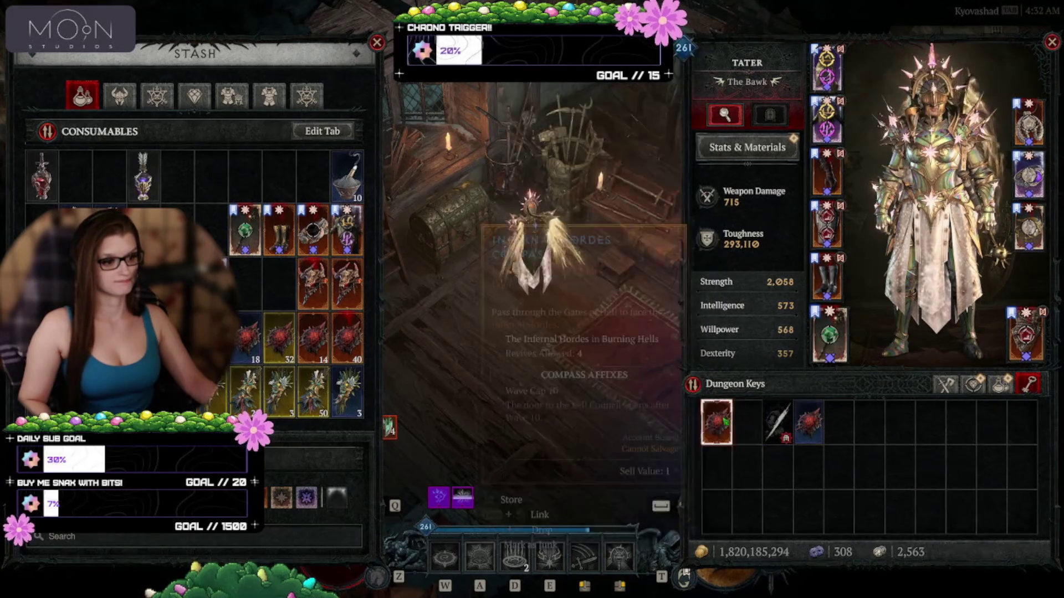
{"action": "right_click", "coordinate": [808, 423]}
Store four consumables in the stash and top up the Exquisite Blood stack.
{"action": "left_click", "coordinate": [1000, 383]}
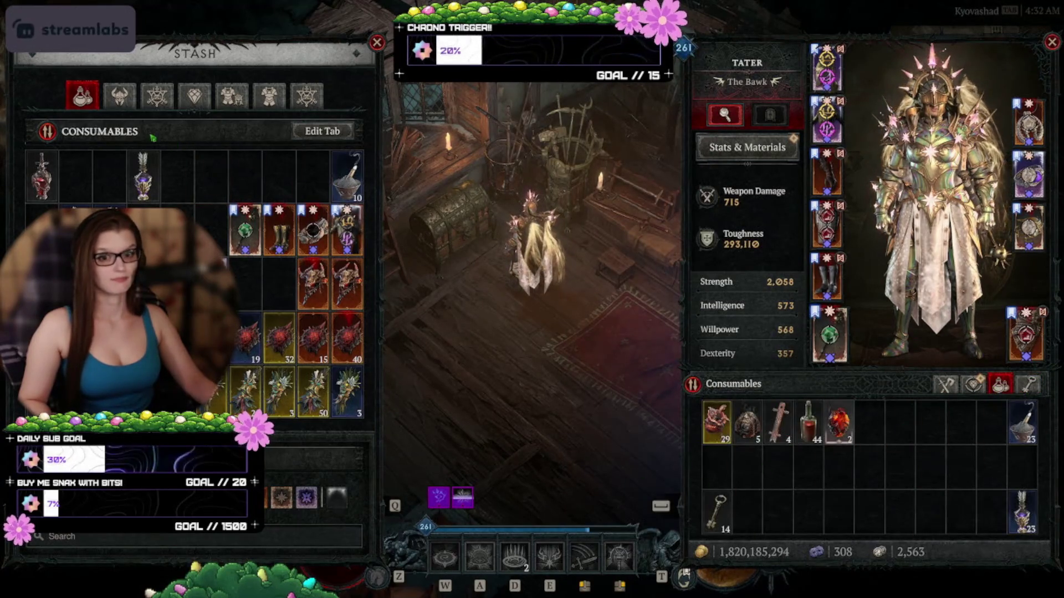
{"action": "left_click", "coordinate": [119, 95]}
{"action": "right_click", "coordinate": [838, 422]}
{"action": "right_click", "coordinate": [808, 423]}
{"action": "right_click", "coordinate": [778, 422]}
{"action": "right_click", "coordinate": [747, 422]}
{"action": "left_click", "coordinate": [41, 176]}
Store six runes in the stash's runes section, then go to the jeweler Kratia.
{"action": "left_click", "coordinate": [973, 383]}
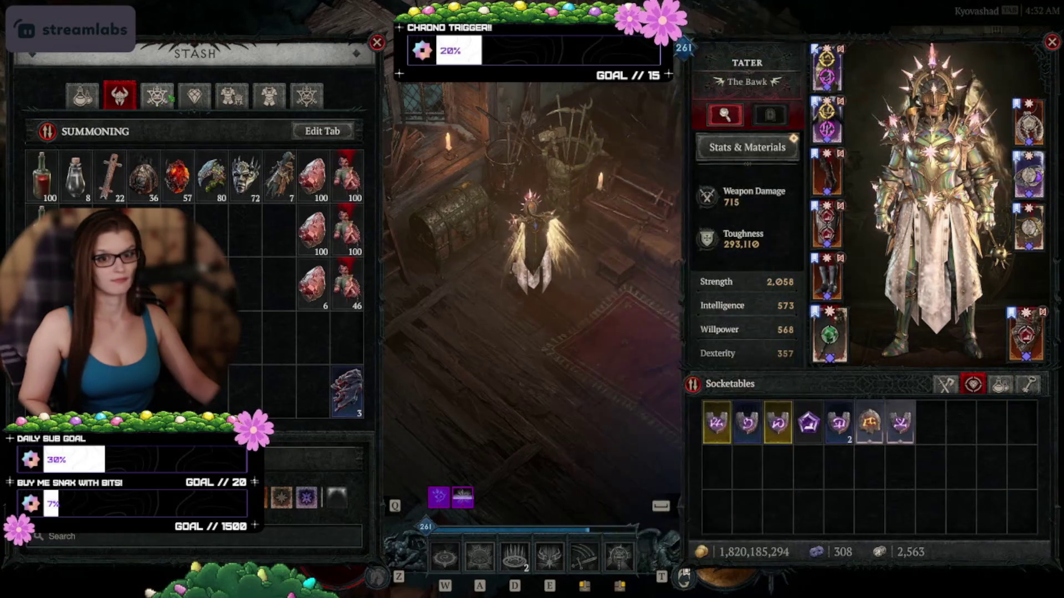
{"action": "left_click", "coordinate": [193, 95]}
{"action": "right_click", "coordinate": [899, 422]}
{"action": "right_click", "coordinate": [838, 423]}
{"action": "right_click", "coordinate": [869, 422]}
{"action": "right_click", "coordinate": [777, 422]}
{"action": "right_click", "coordinate": [747, 422]}
{"action": "right_click", "coordinate": [716, 423]}
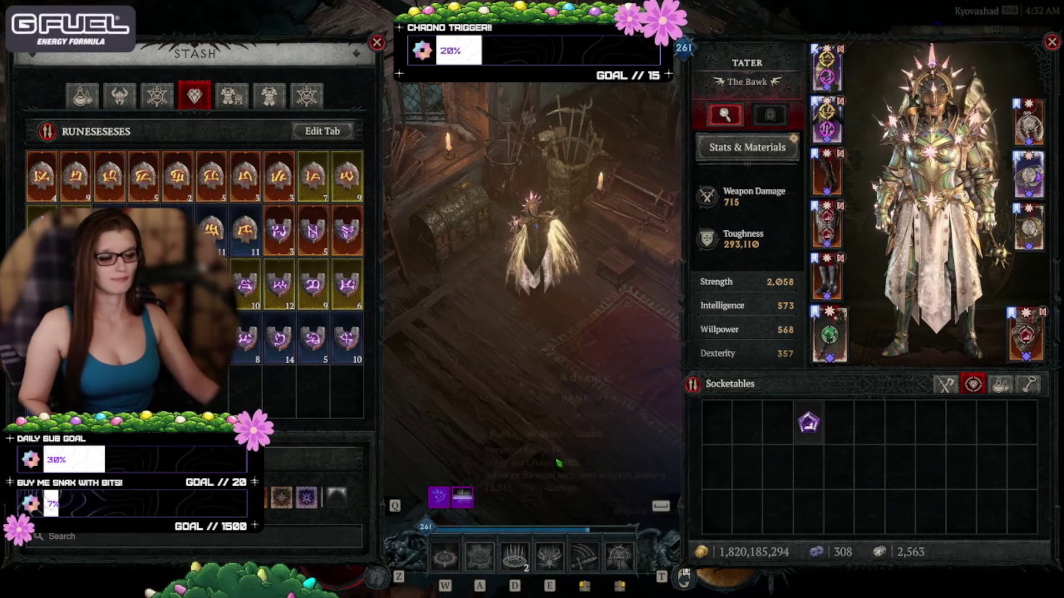
{"action": "left_click", "coordinate": [550, 321]}
{"action": "left_click", "coordinate": [714, 191]}
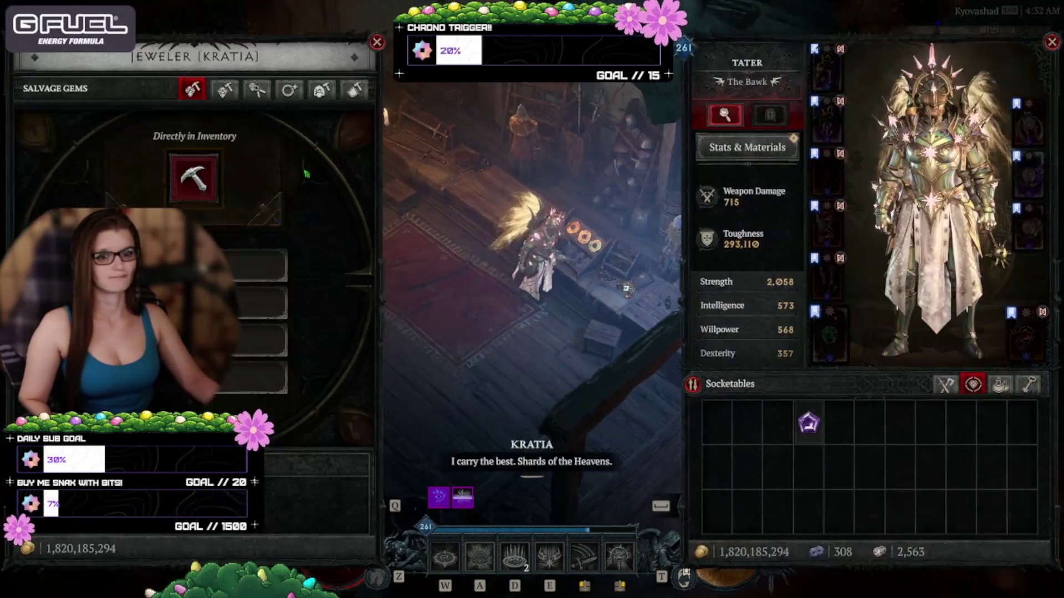
Salvage the leftover gem into fragments and check the Grand Diamond crafting cost.
{"action": "left_click", "coordinate": [229, 269]}
{"action": "left_click", "coordinate": [489, 357]}
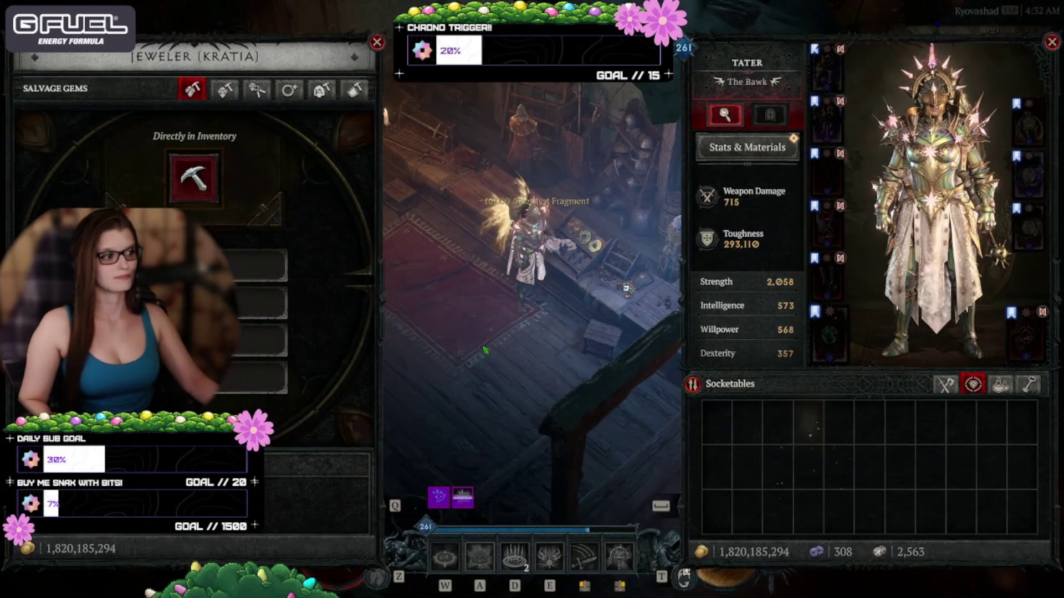
{"action": "left_click", "coordinate": [225, 90]}
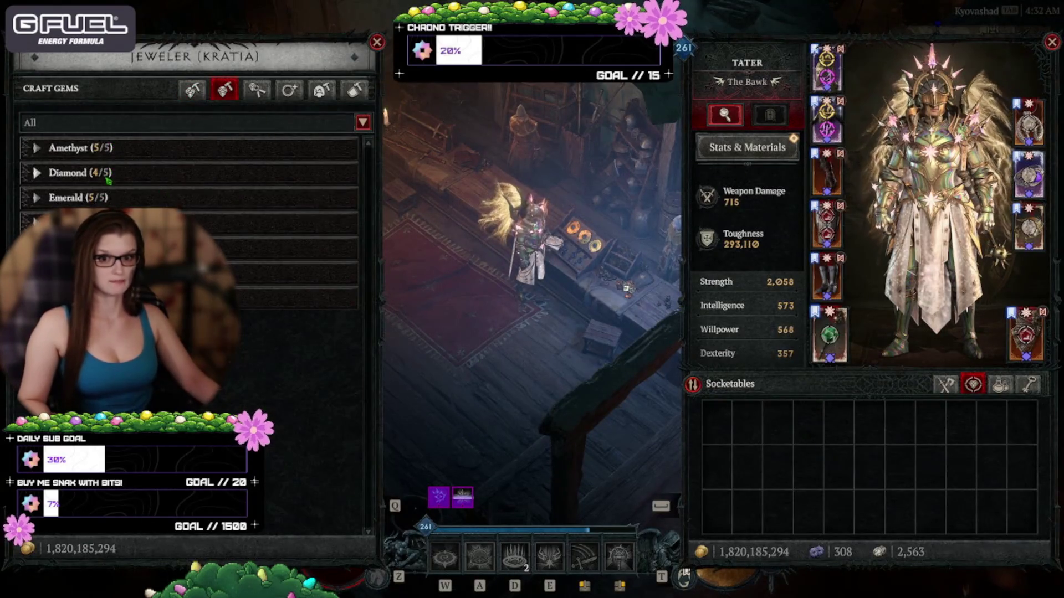
{"action": "left_click", "coordinate": [83, 173]}
{"action": "key", "text": "shift"}
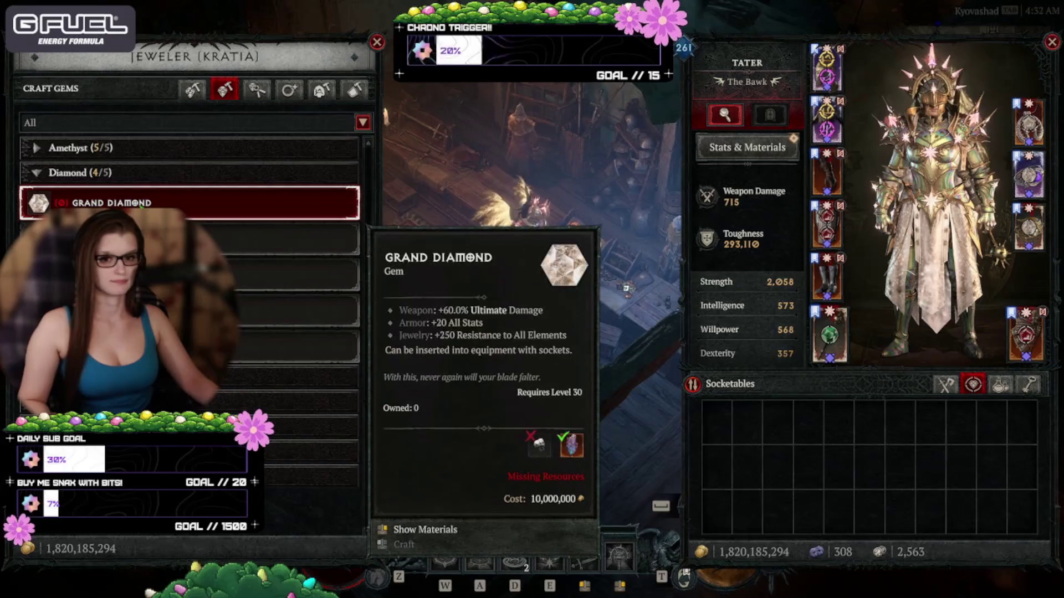
{"action": "key", "text": "Escape"}
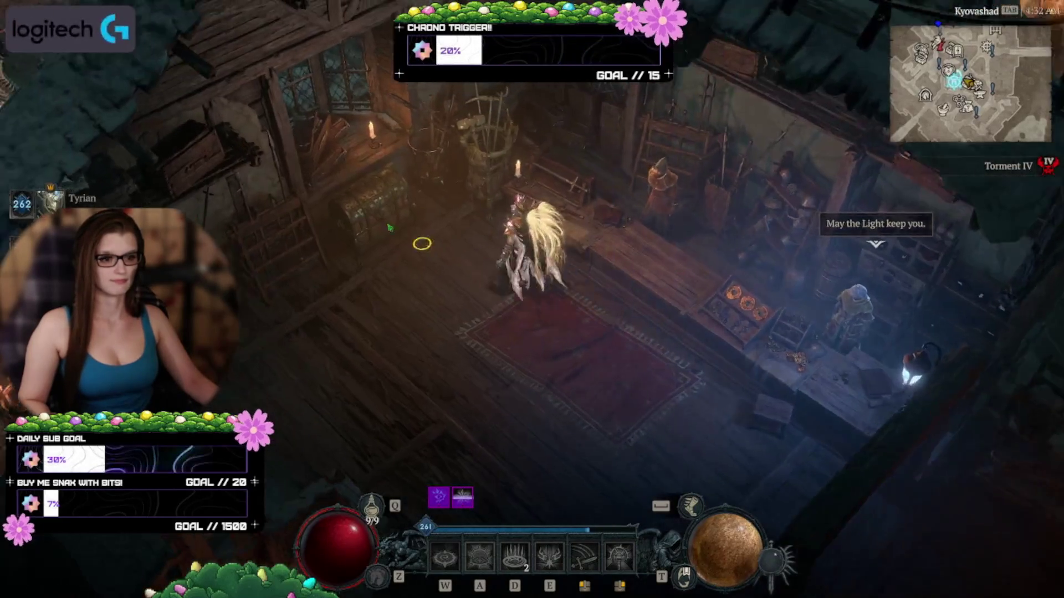
Revisit the stash, recheck the jeweler's gem crafting costs, then open the equipment panel.
{"action": "left_click", "coordinate": [407, 262]}
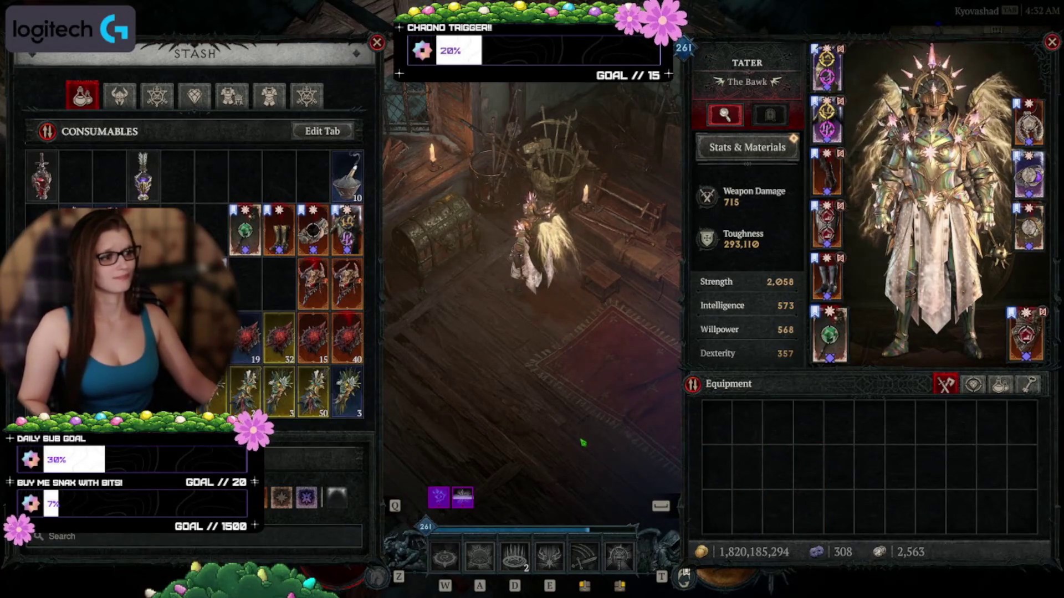
{"action": "key", "text": "Escape"}
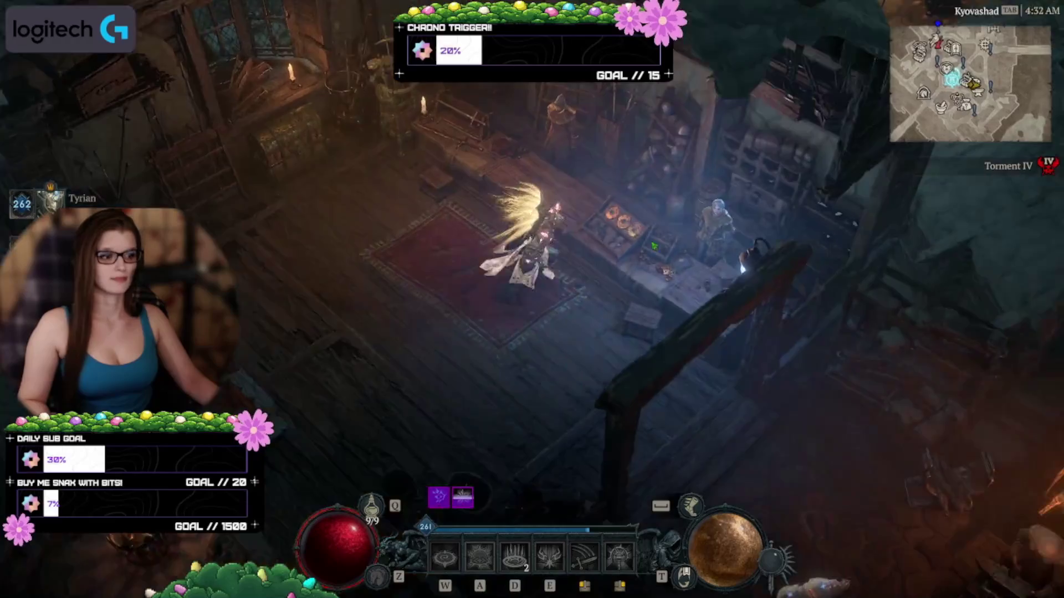
{"action": "left_click", "coordinate": [659, 183]}
{"action": "left_click", "coordinate": [225, 89]}
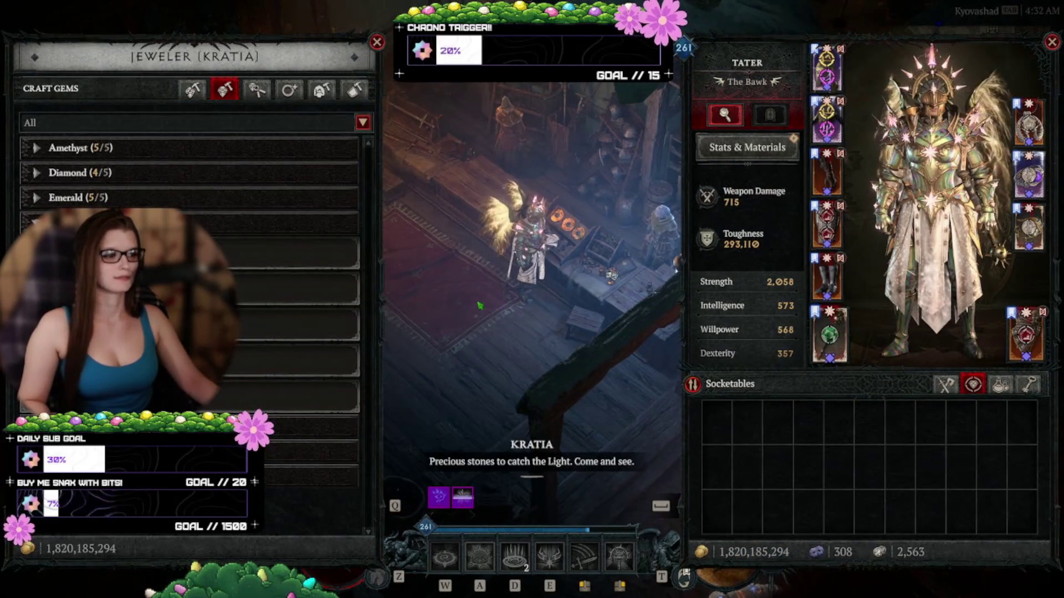
{"action": "mouse_move", "coordinate": [288, 253]}
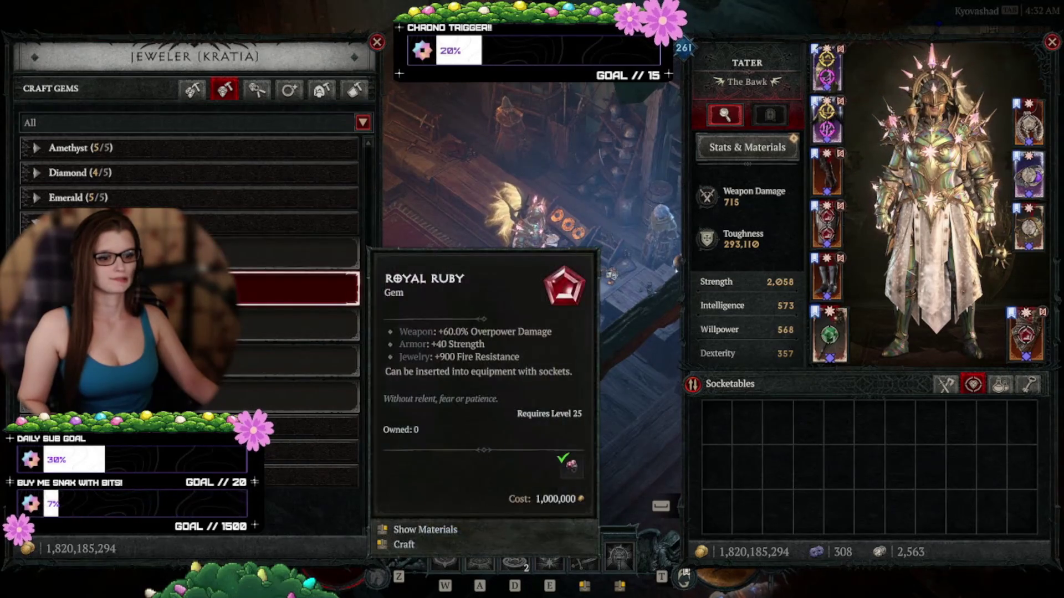
{"action": "key", "text": "Escape"}
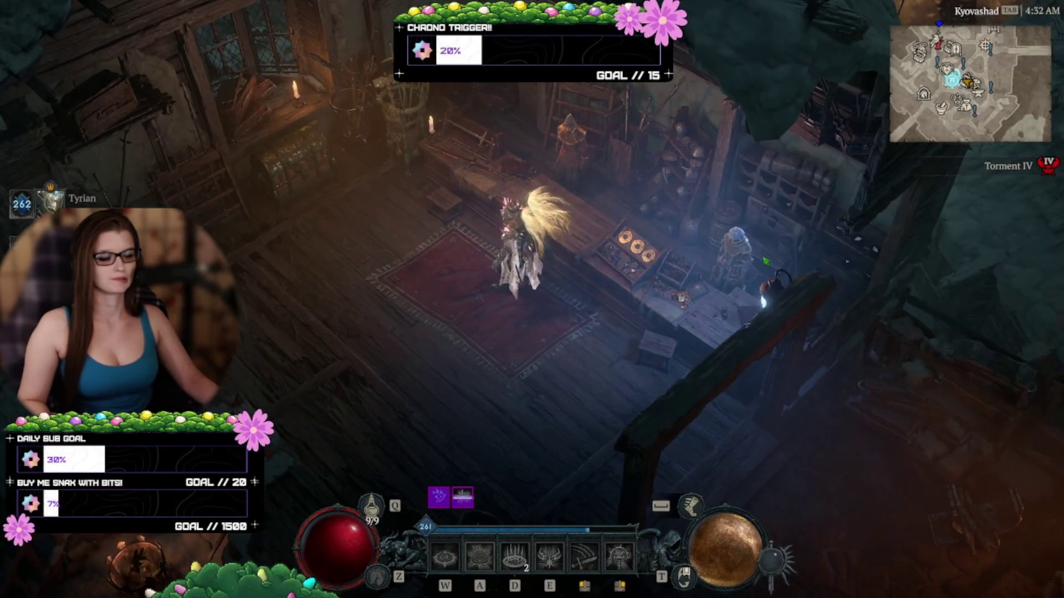
{"action": "key", "text": "c"}
{"action": "mouse_move", "coordinate": [838, 211]}
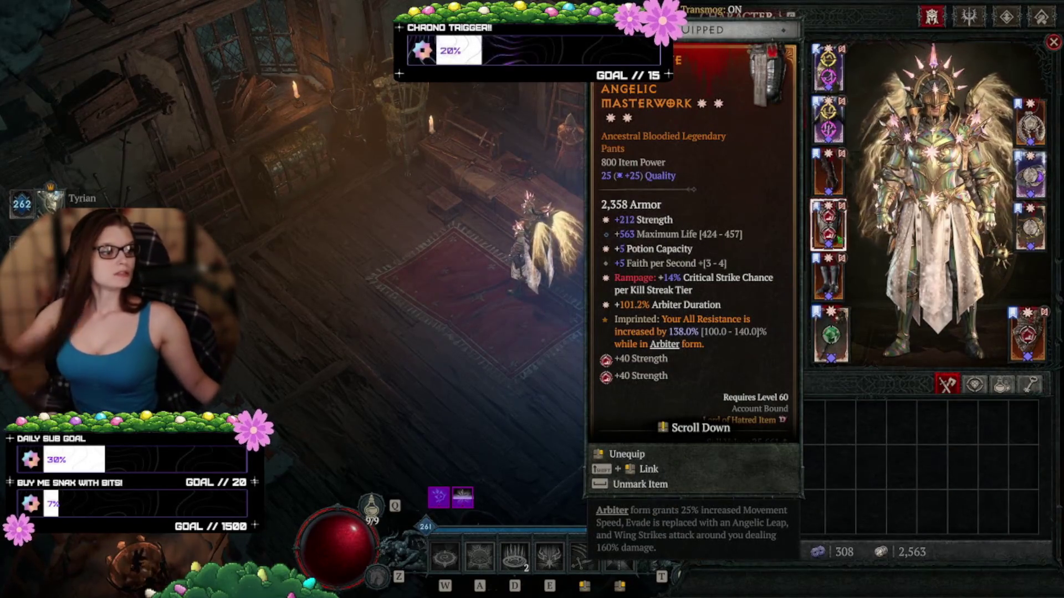
Inspect the equipped shield tooltip, then accept returning to your own world state.
{"action": "mouse_move", "coordinate": [1029, 339]}
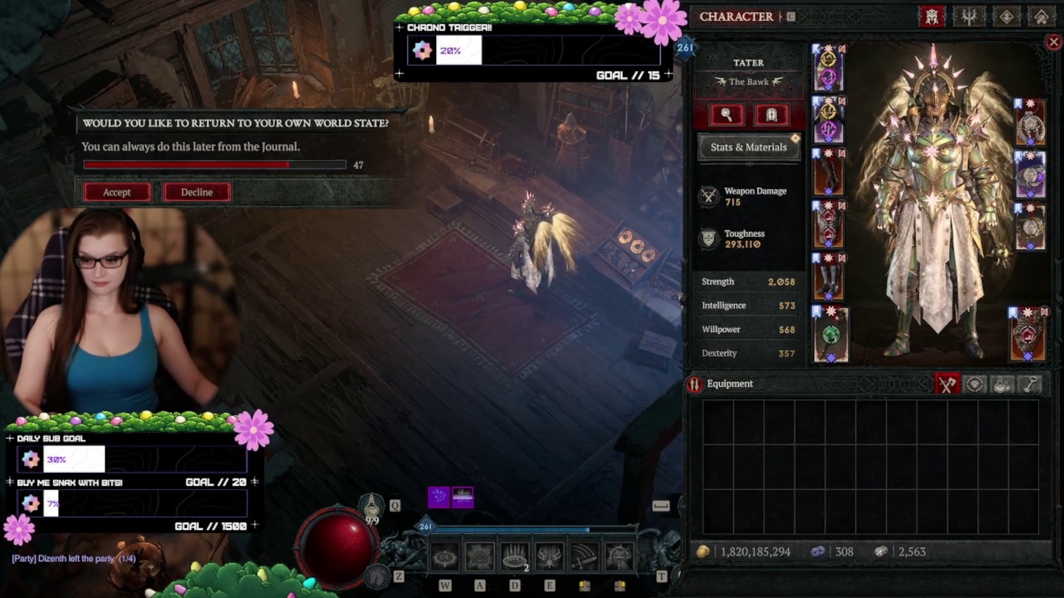
{"action": "left_click", "coordinate": [124, 192]}
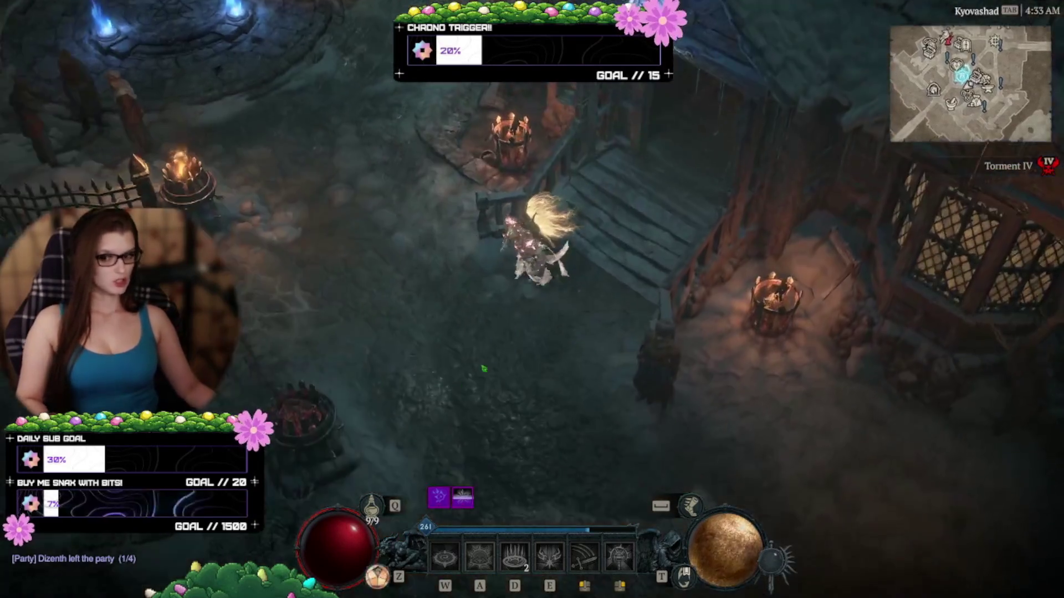
Walk the character down through Kyovashad toward the wooden bridge.
{"action": "left_click_drag", "start_coordinate": [484, 369], "coordinate": [535, 360]}
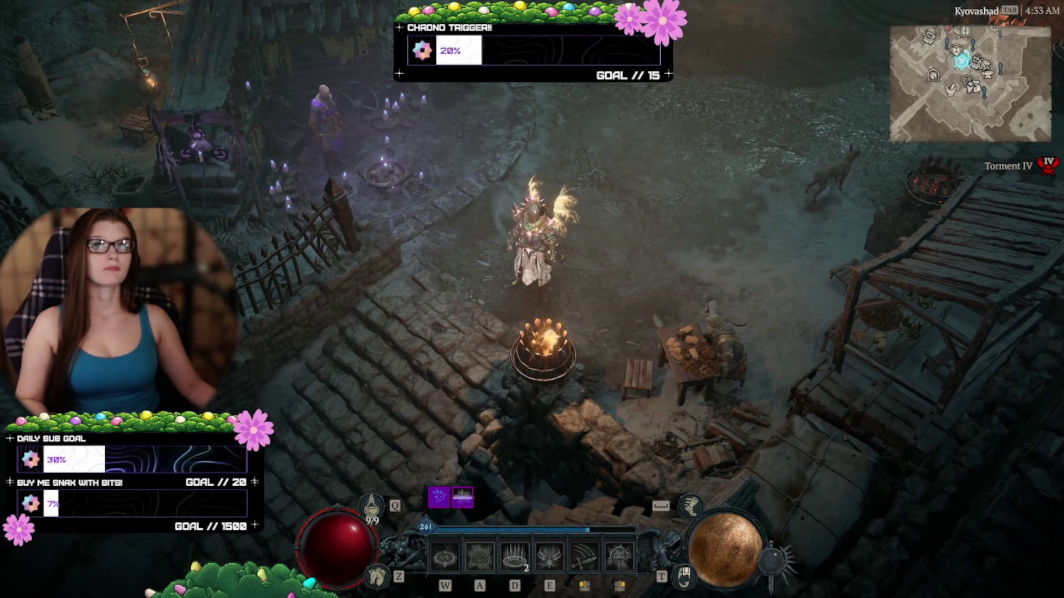
{"action": "left_click", "coordinate": [583, 308]}
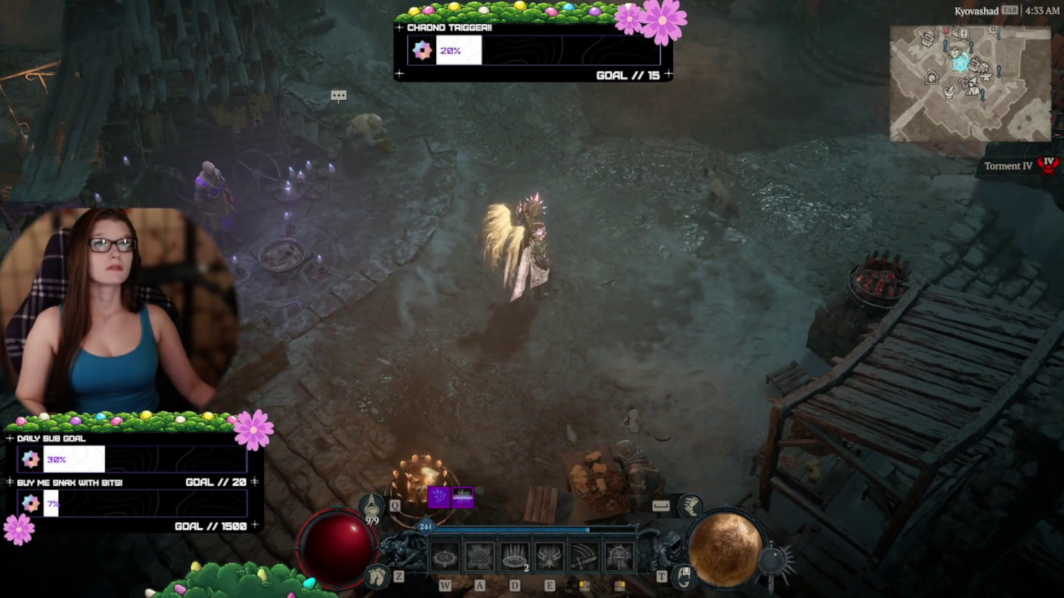
{"action": "left_click", "coordinate": [646, 287]}
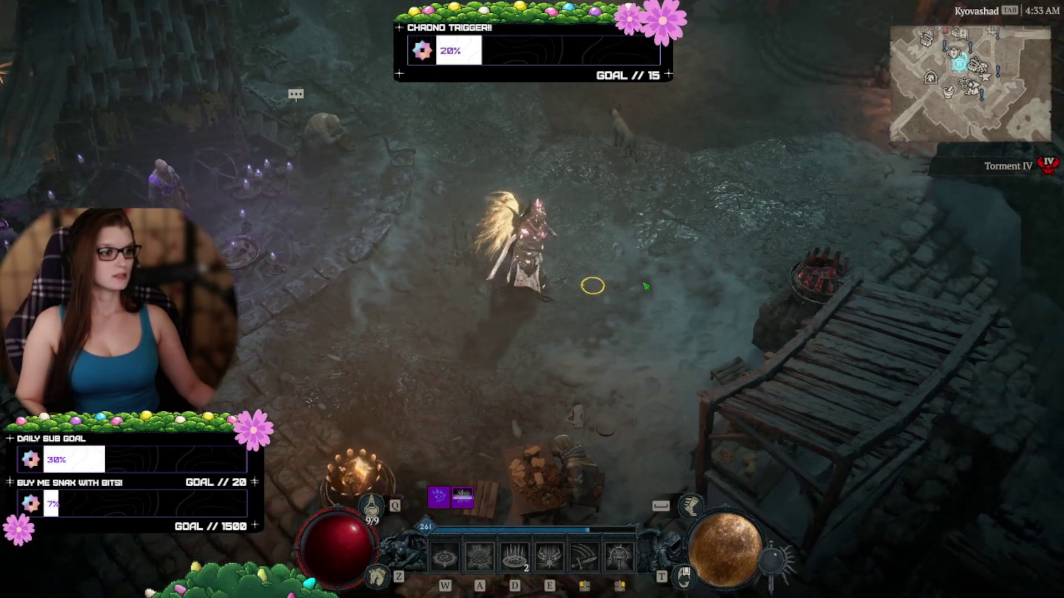
{"action": "left_click", "coordinate": [645, 286]}
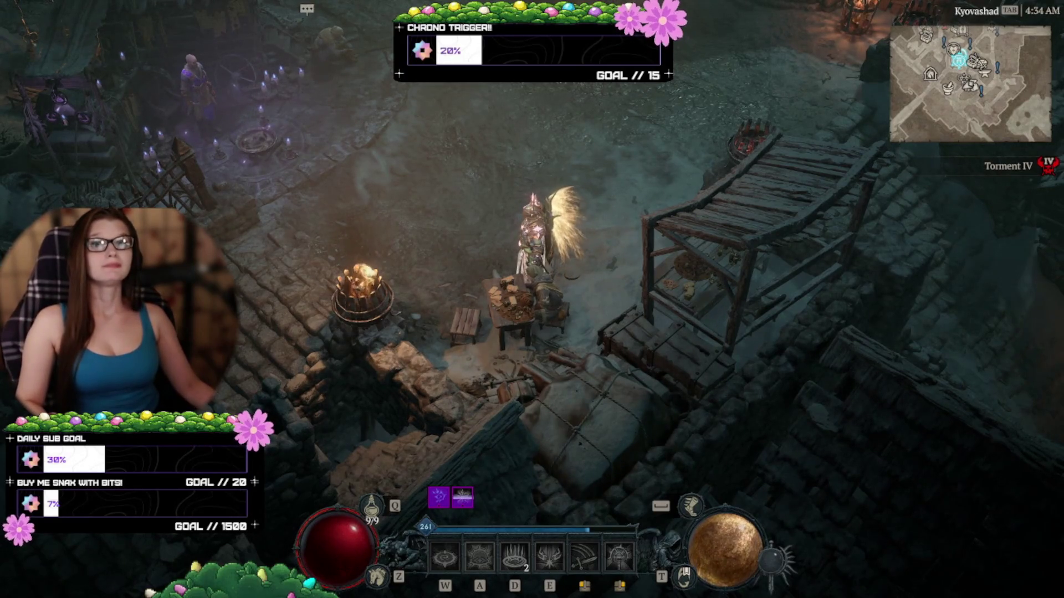
Walk over the stone stairs and down into the lane by the lantern pillar.
{"action": "left_click", "coordinate": [426, 283]}
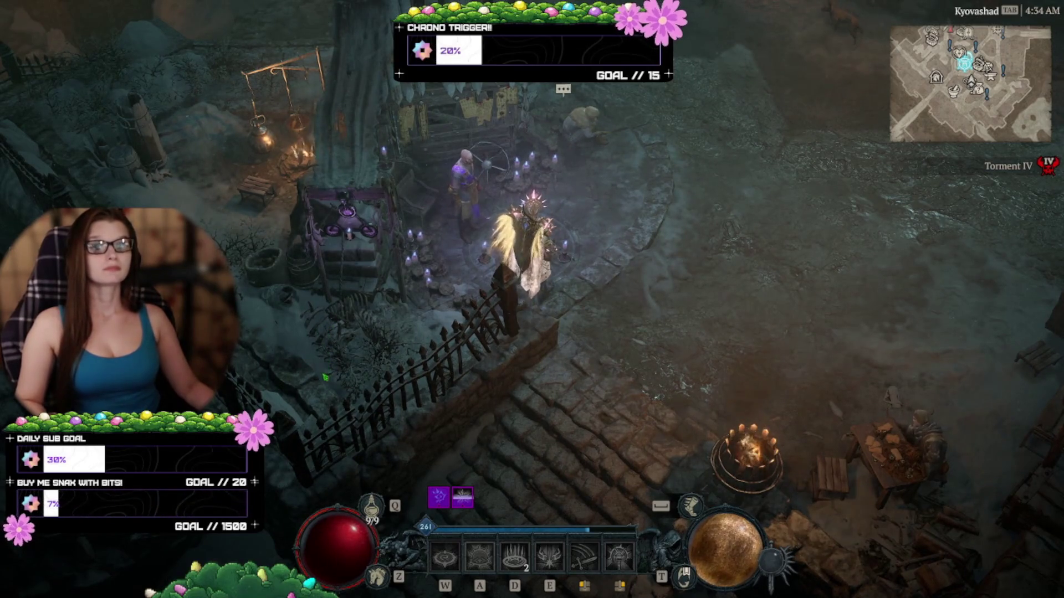
{"action": "left_click", "coordinate": [449, 311]}
{"action": "left_click", "coordinate": [482, 239]}
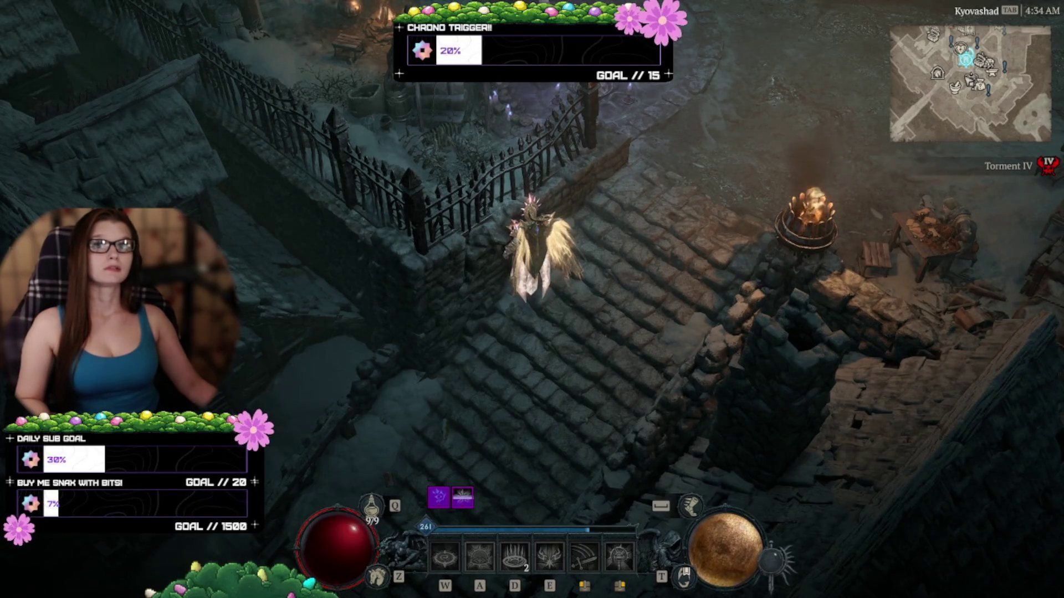
{"action": "left_click", "coordinate": [494, 380]}
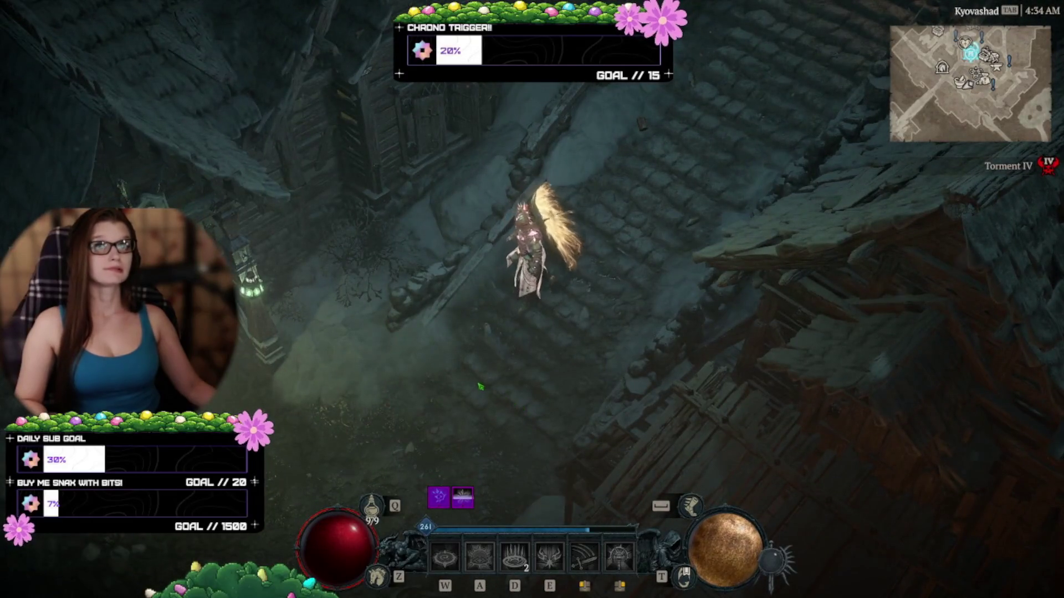
{"action": "left_click", "coordinate": [487, 371]}
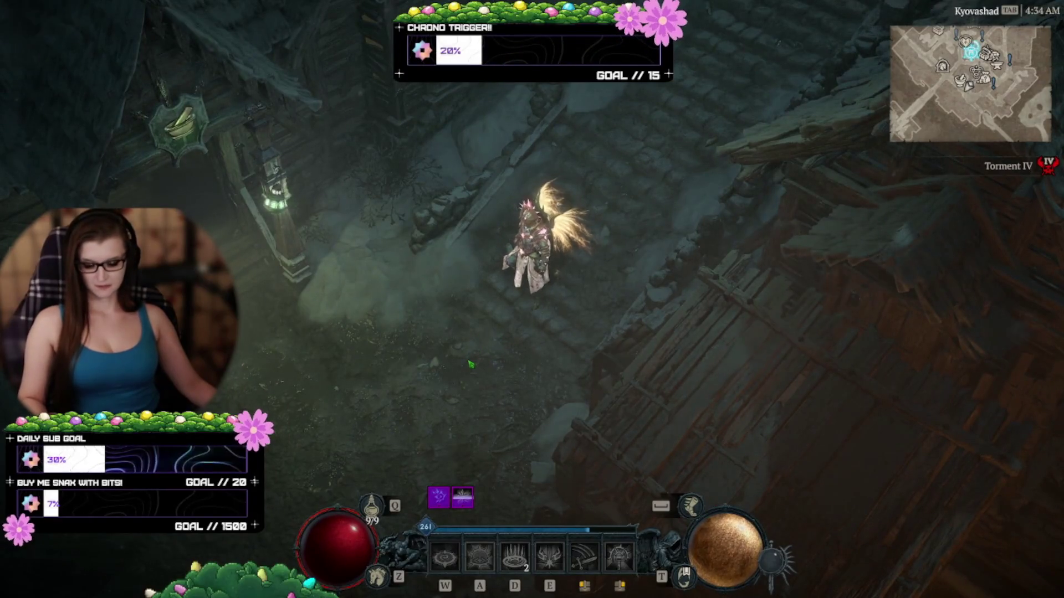
Mount the spectral horse with Z and ride past the rooftops to the snowy path.
{"action": "key", "text": "z"}
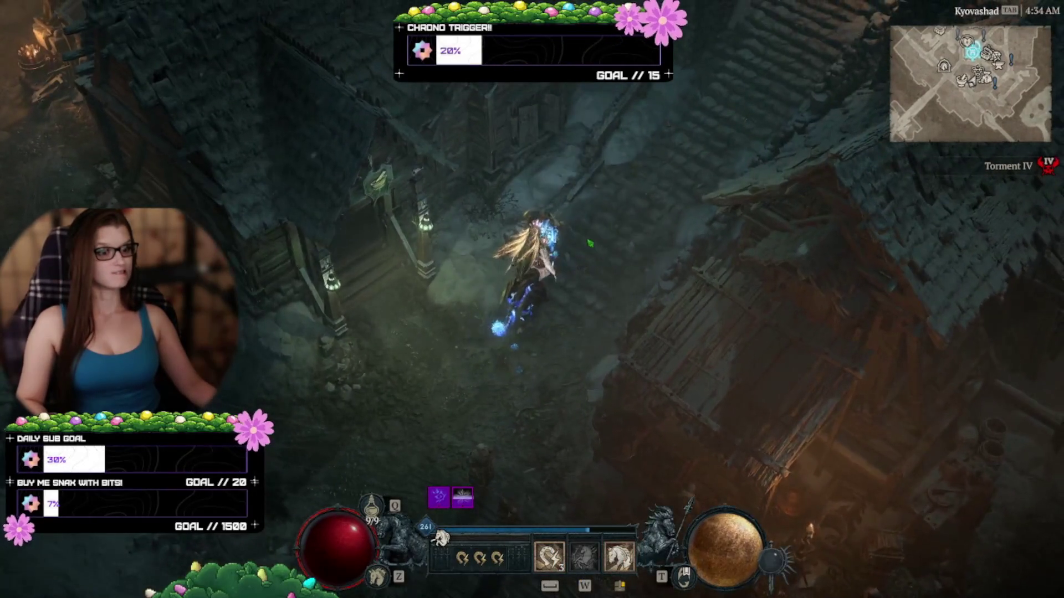
{"action": "left_click", "coordinate": [583, 256]}
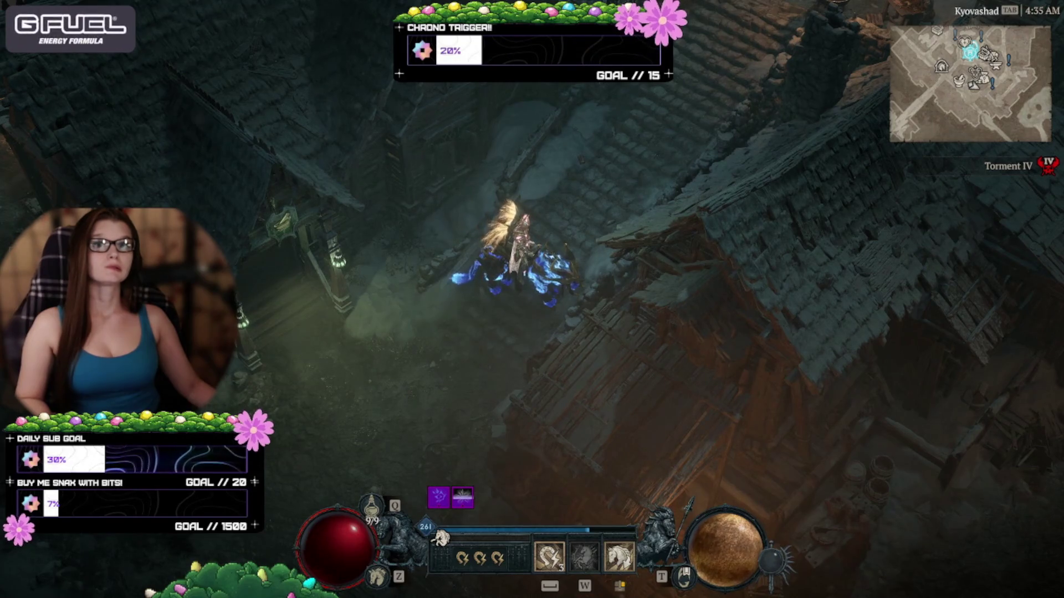
{"action": "left_click", "coordinate": [379, 397]}
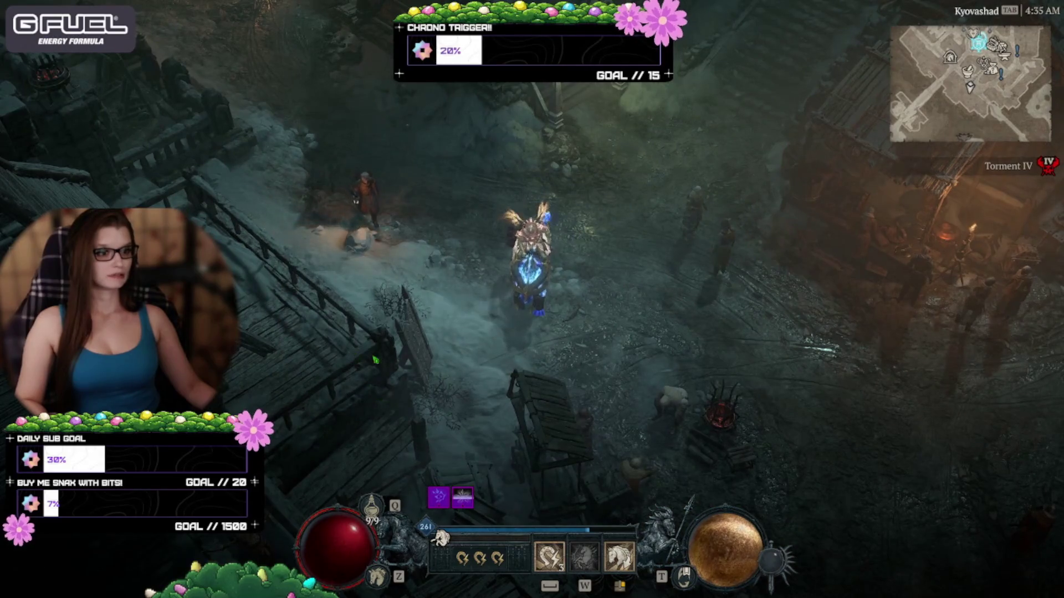
Read and dismiss the extinguished brazier's inscription, then ride north through town.
{"action": "left_click", "coordinate": [721, 413]}
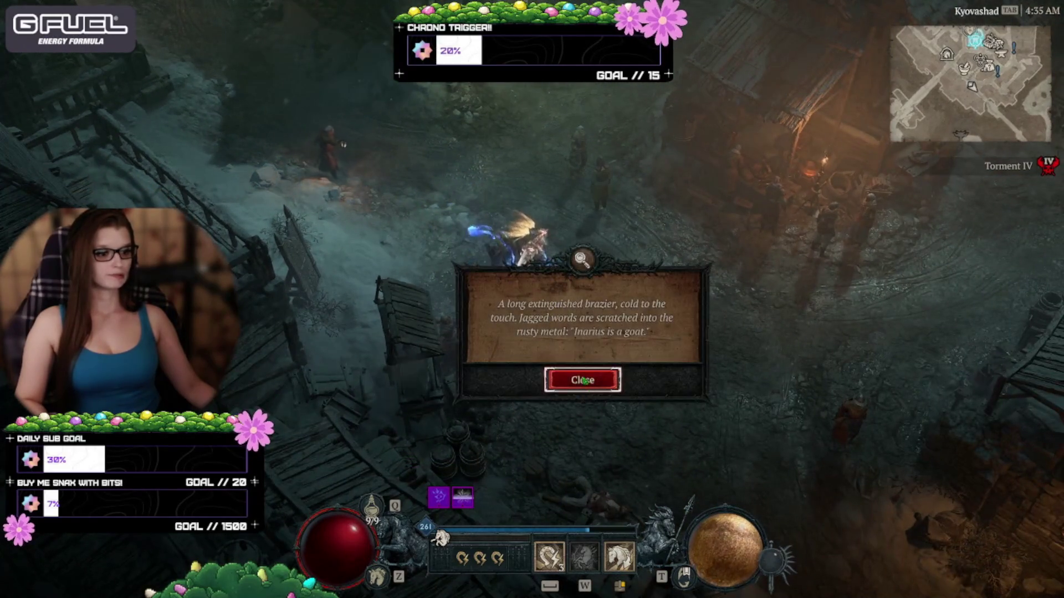
{"action": "left_click", "coordinate": [591, 430]}
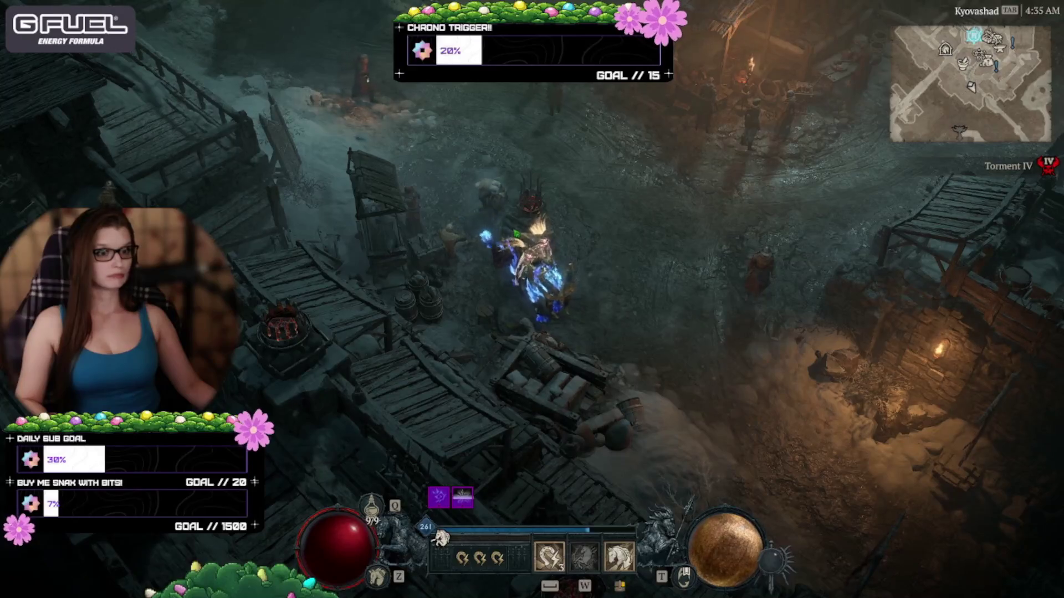
{"action": "left_click", "coordinate": [518, 226]}
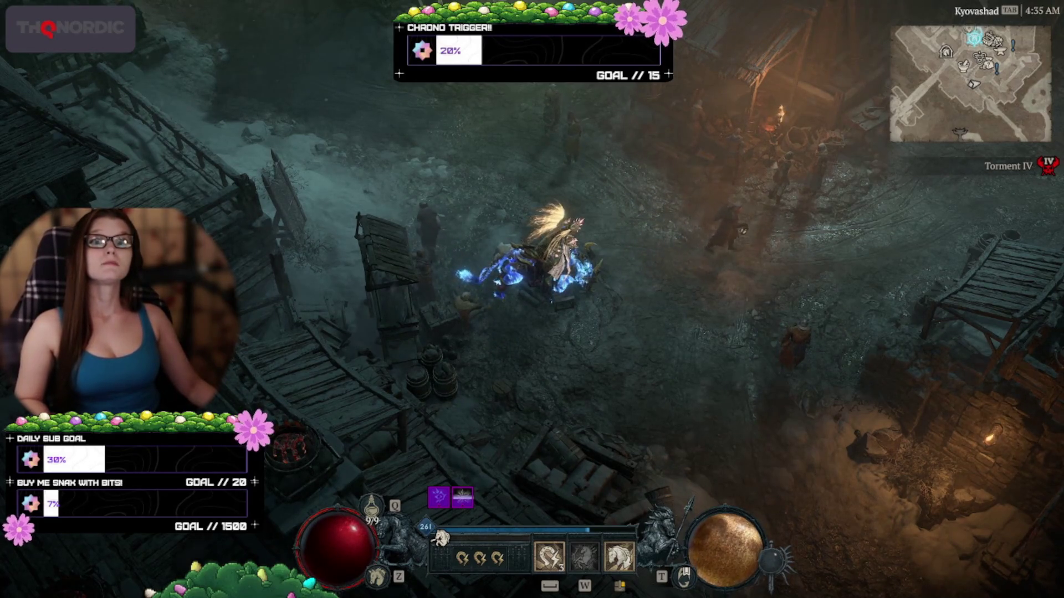
{"action": "left_click", "coordinate": [461, 258]}
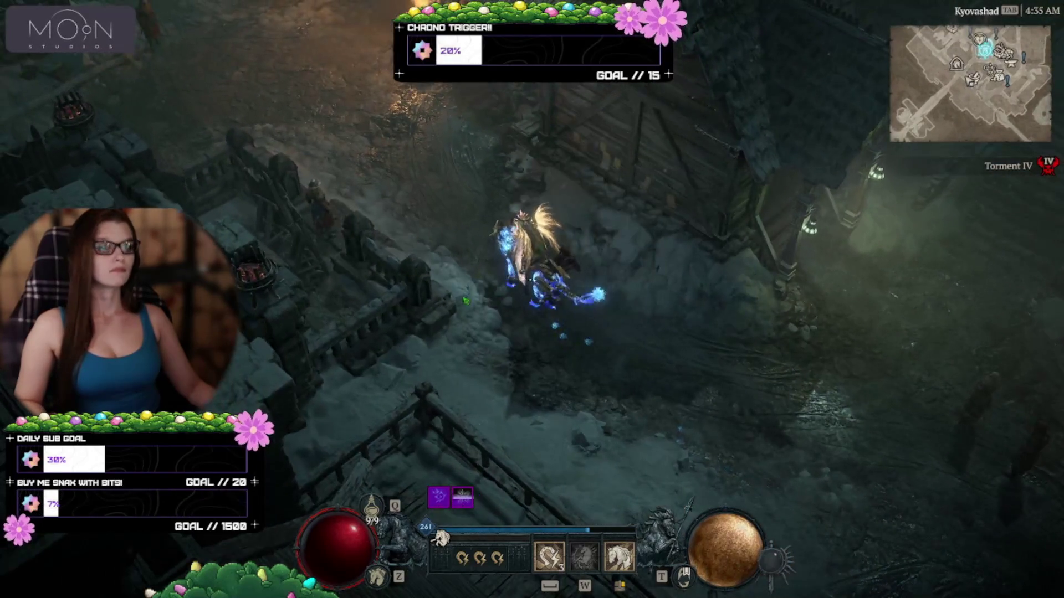
Ride north-west along the walkway to the tall wooden building, then dash ahead.
{"action": "left_click", "coordinate": [461, 258]}
{"action": "left_click", "coordinate": [472, 269]}
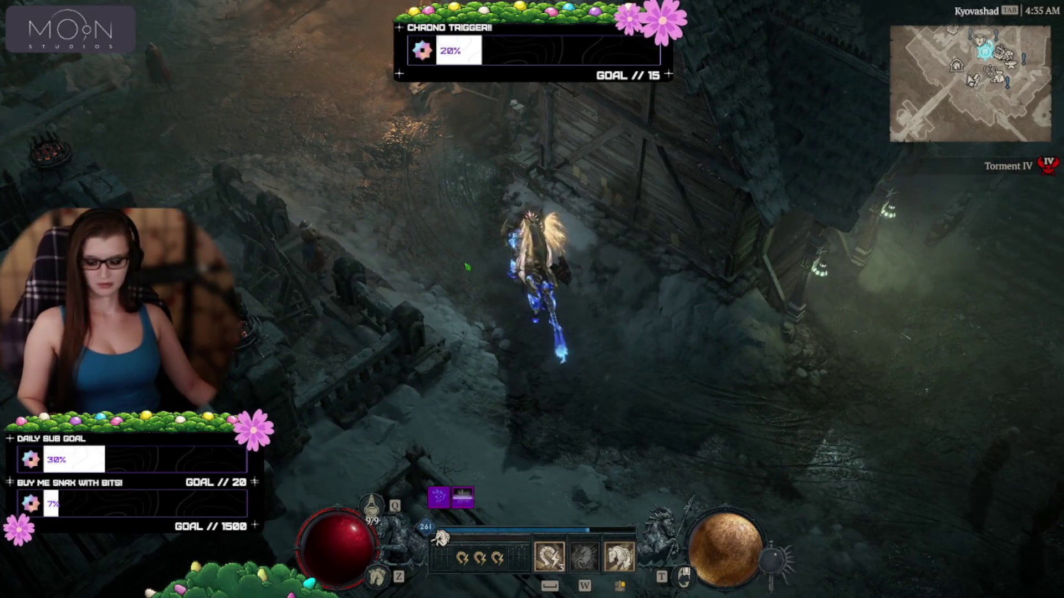
{"action": "left_click", "coordinate": [586, 334]}
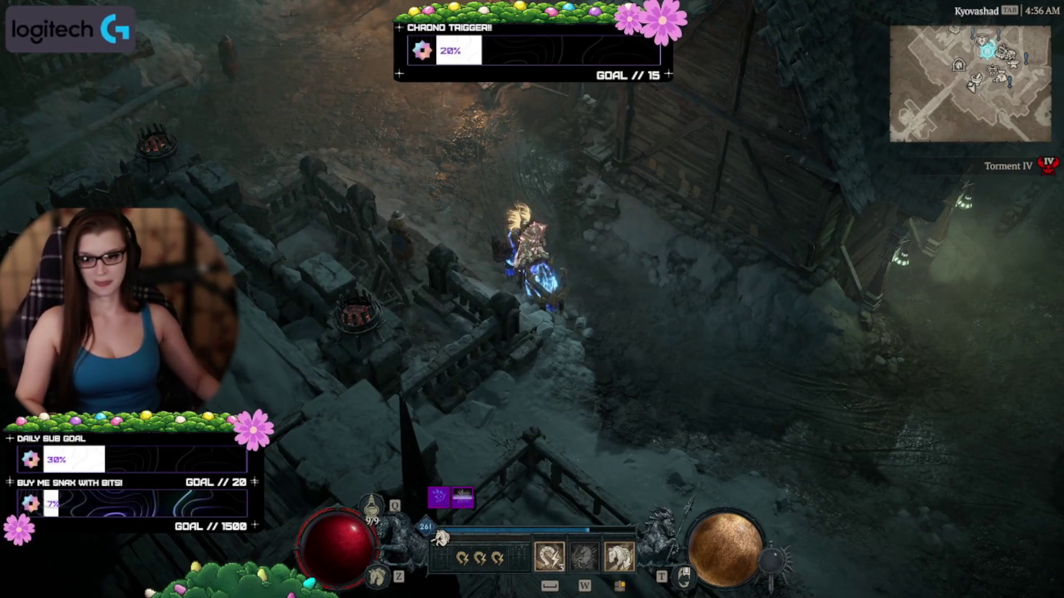
{"action": "left_click", "coordinate": [641, 369]}
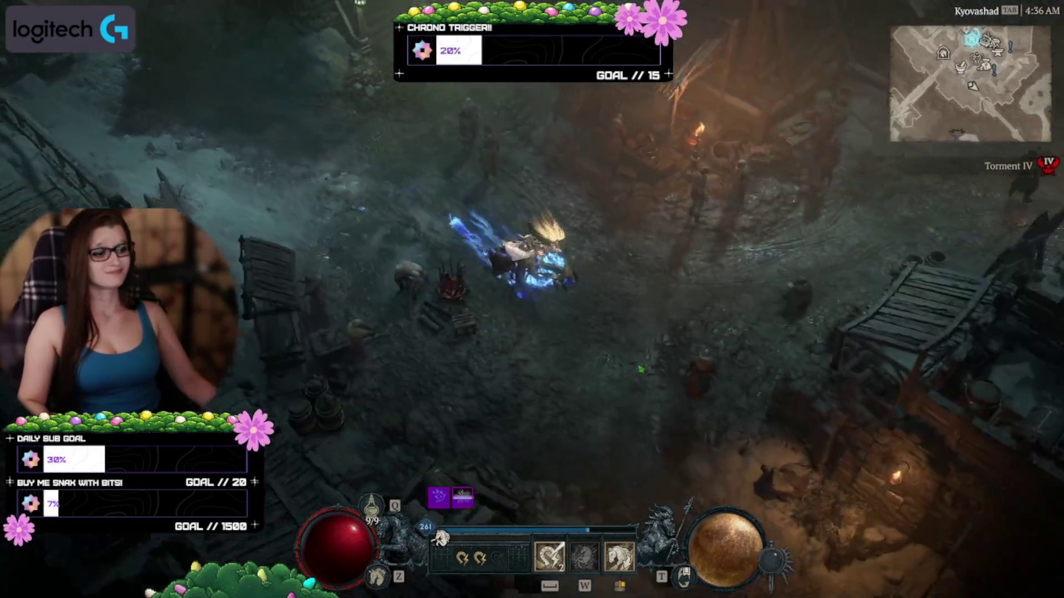
Dash with Space along the torch-lit wall, down the stairs and across the courtyard.
{"action": "mouse_move", "coordinate": [641, 369]}
{"action": "left_mouse_down"}
{"action": "mouse_move", "coordinate": [595, 392]}
{"action": "mouse_move", "coordinate": [492, 314]}
{"action": "left_mouse_up"}
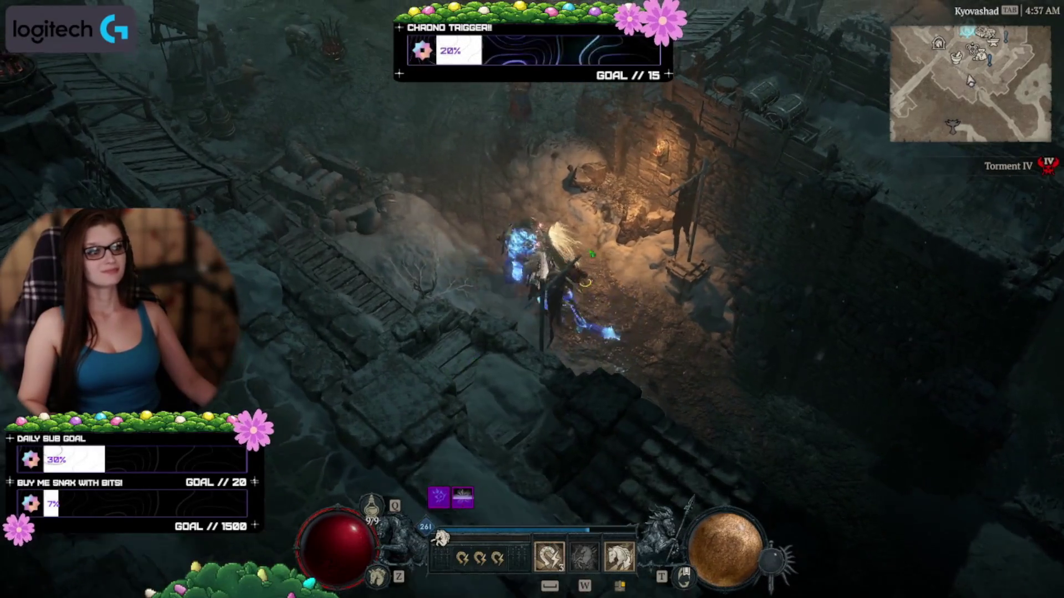
{"action": "key", "text": "space"}
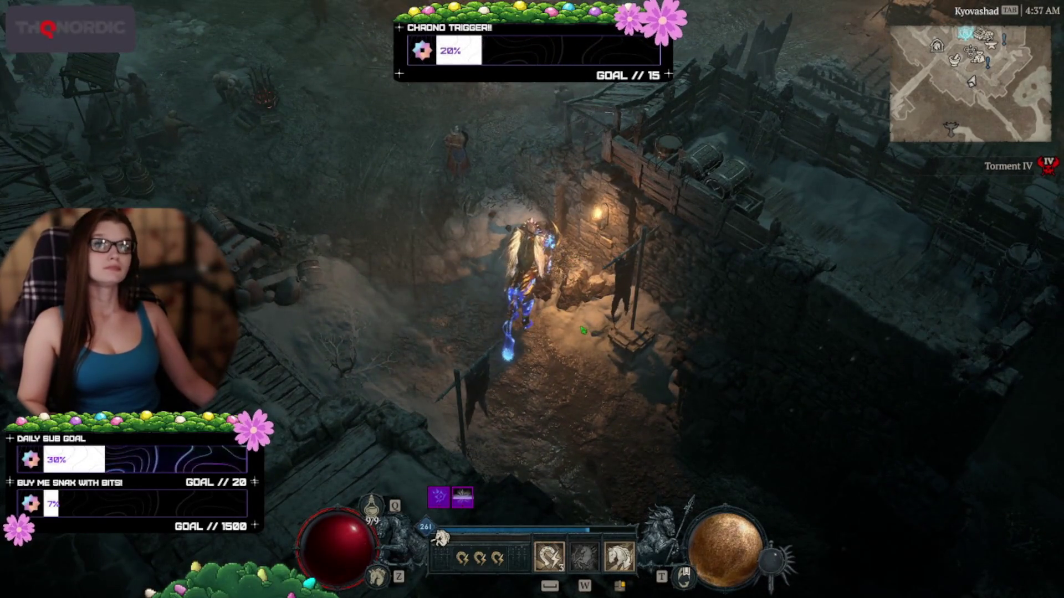
{"action": "key", "text": "space"}
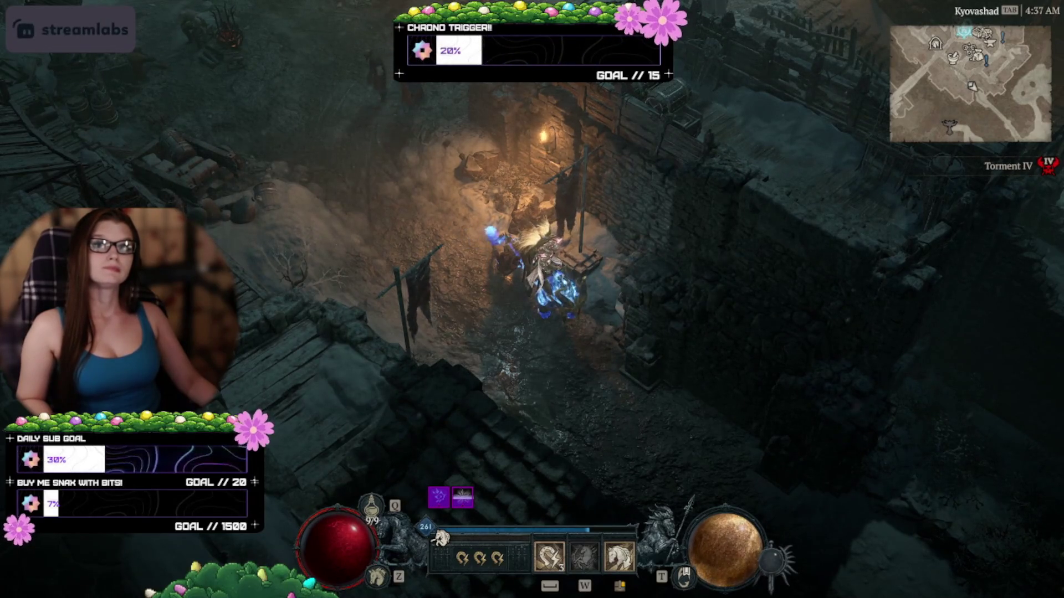
{"action": "left_click", "coordinate": [464, 253]}
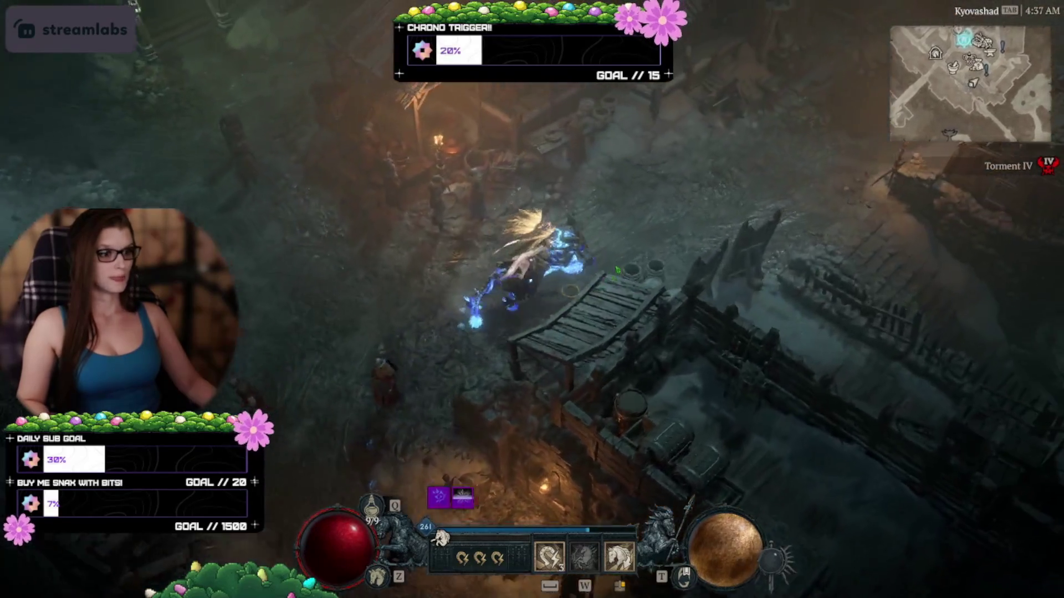
{"action": "left_click", "coordinate": [655, 236]}
{"action": "left_click", "coordinate": [629, 328]}
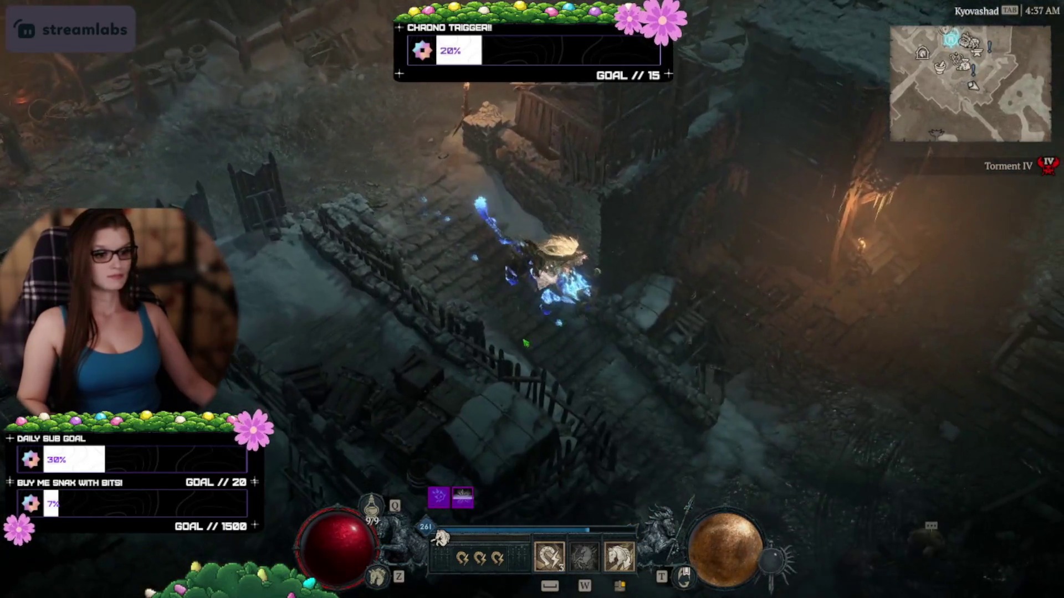
{"action": "left_click", "coordinate": [525, 343]}
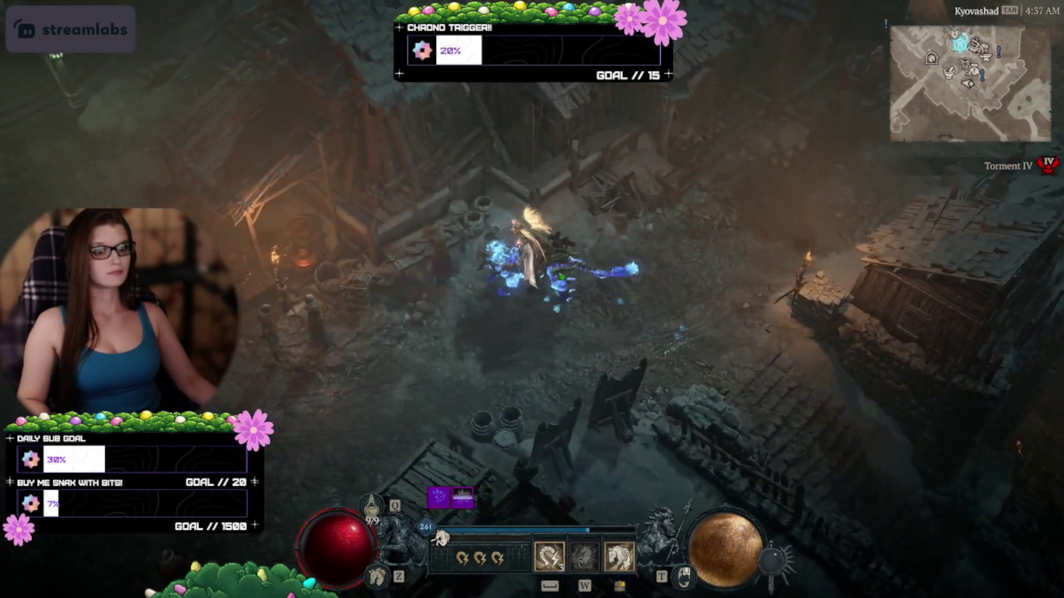
{"action": "left_click", "coordinate": [561, 275]}
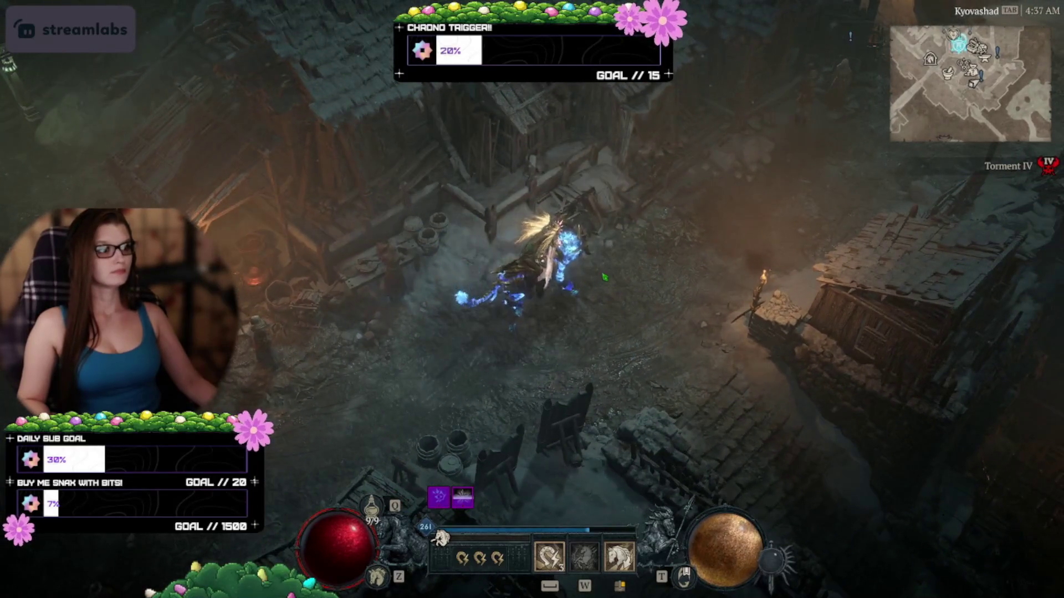
{"action": "left_click", "coordinate": [604, 276]}
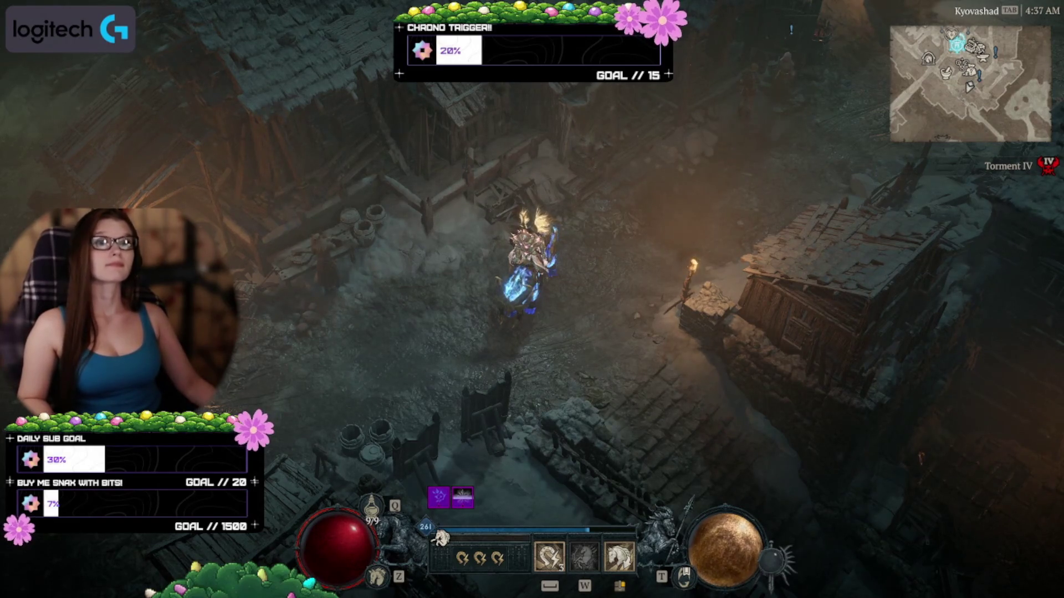
Ride north up the village path to the lit brazier beside the NPC's house.
{"action": "left_click", "coordinate": [652, 440]}
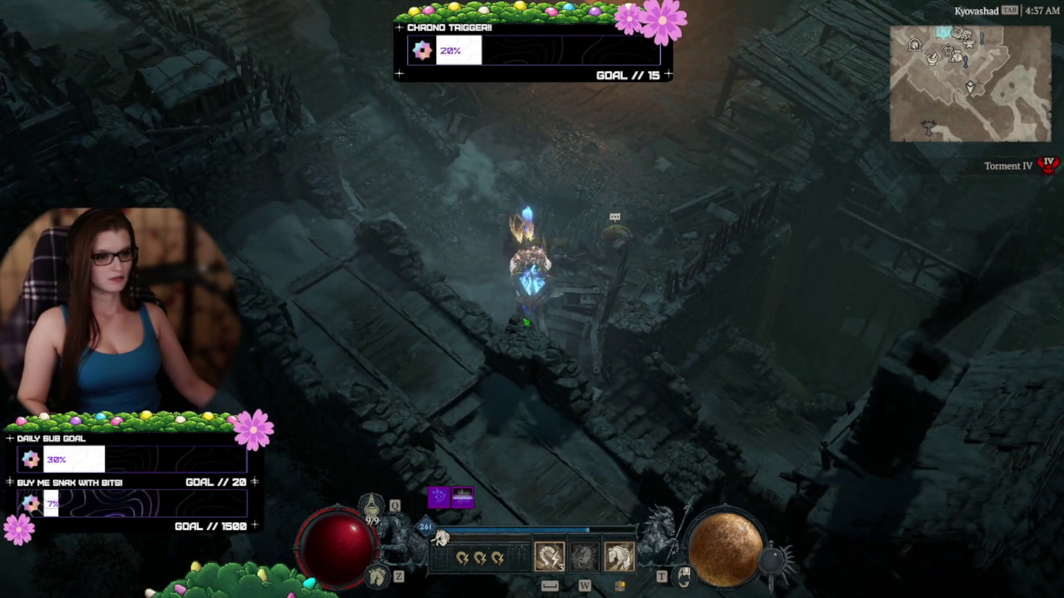
{"action": "left_click", "coordinate": [586, 165]}
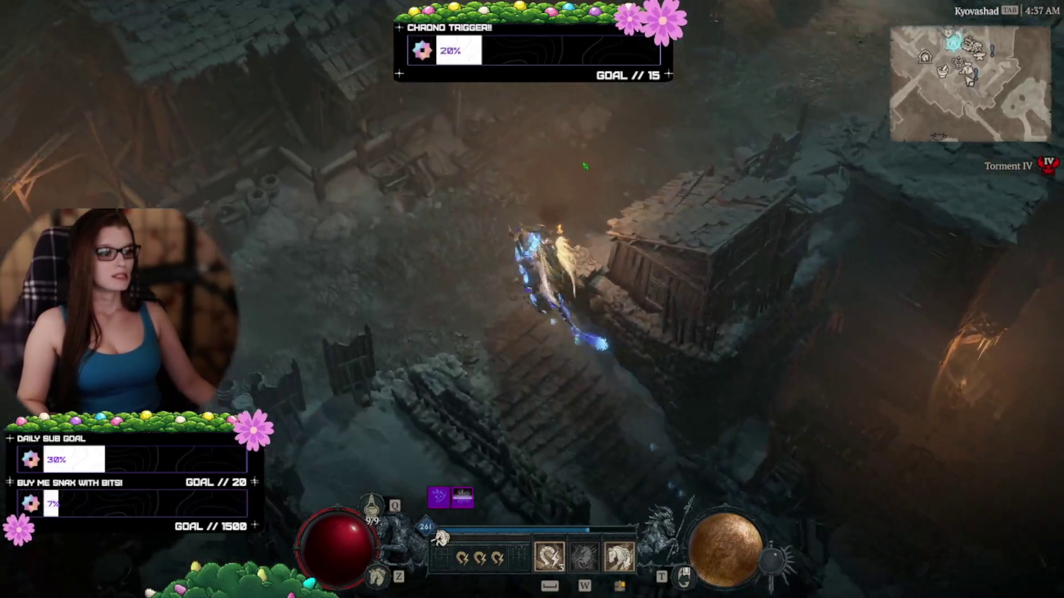
{"action": "left_click", "coordinate": [585, 165]}
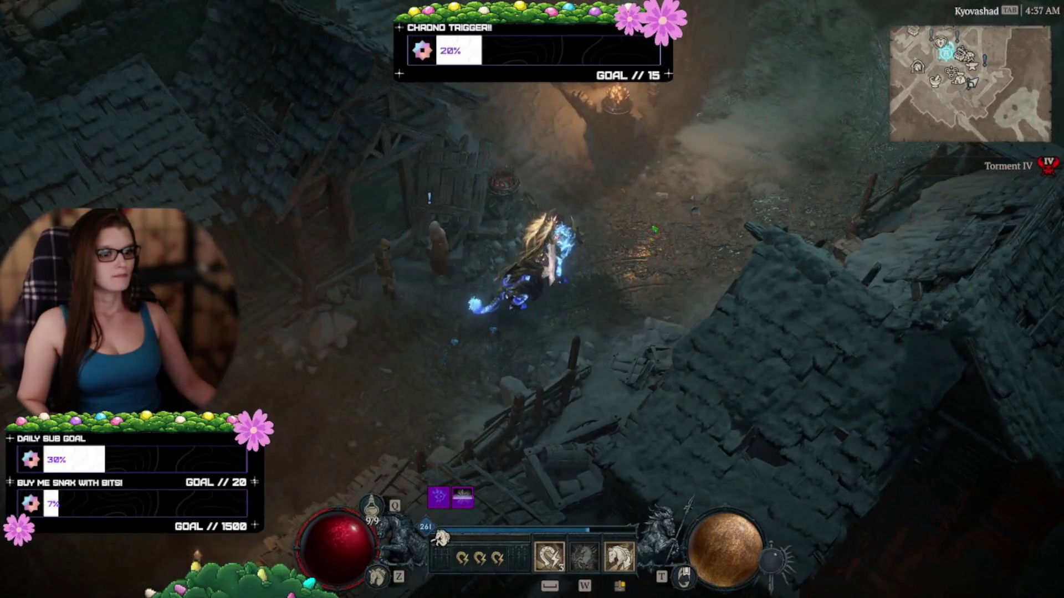
{"action": "left_click", "coordinate": [654, 229]}
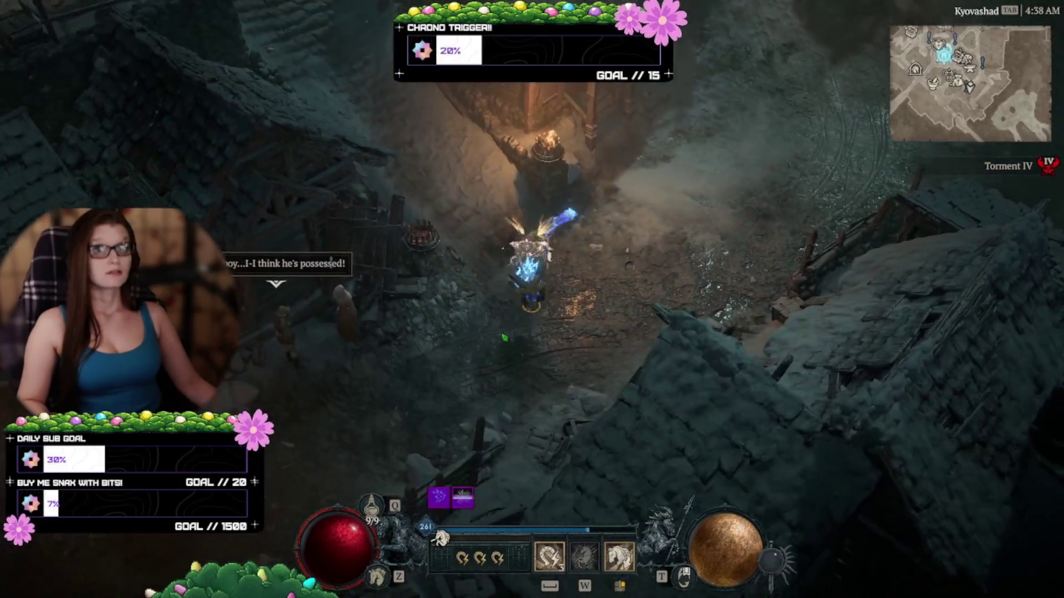
{"action": "left_click", "coordinate": [505, 337]}
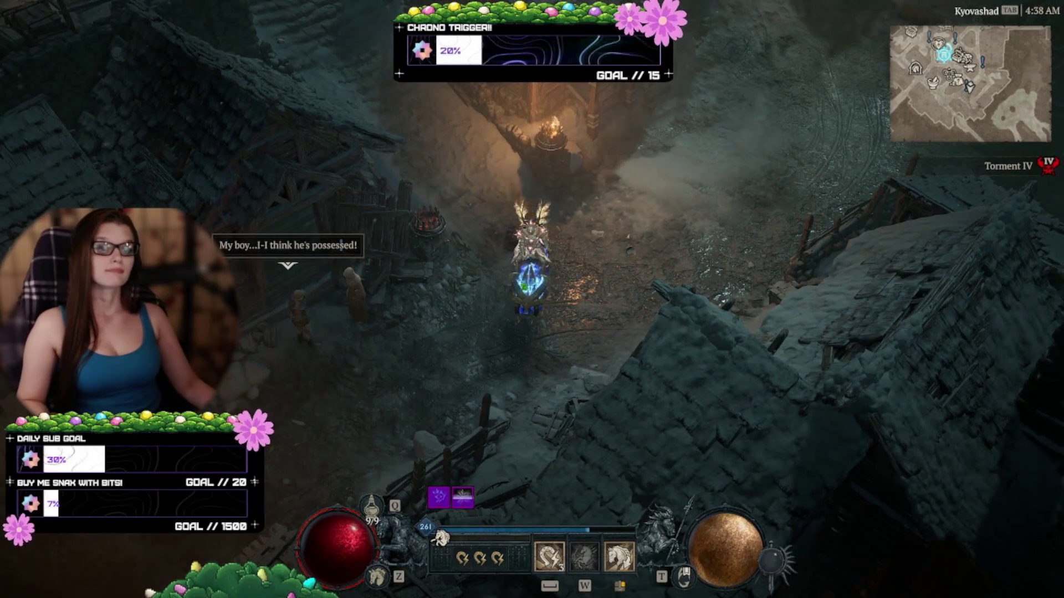
{"action": "left_click", "coordinate": [511, 203]}
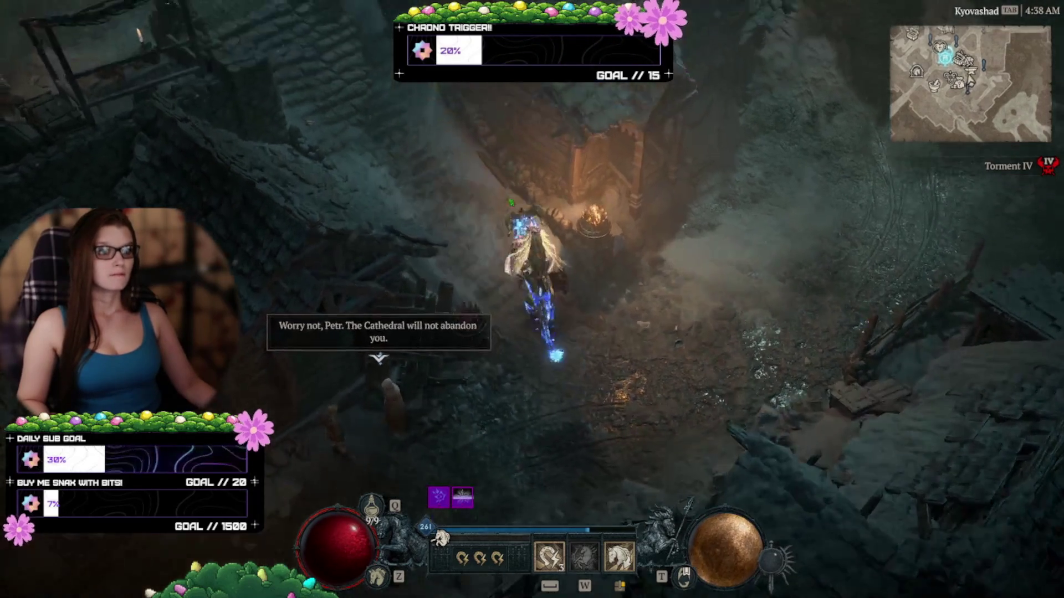
{"action": "left_click", "coordinate": [510, 202]}
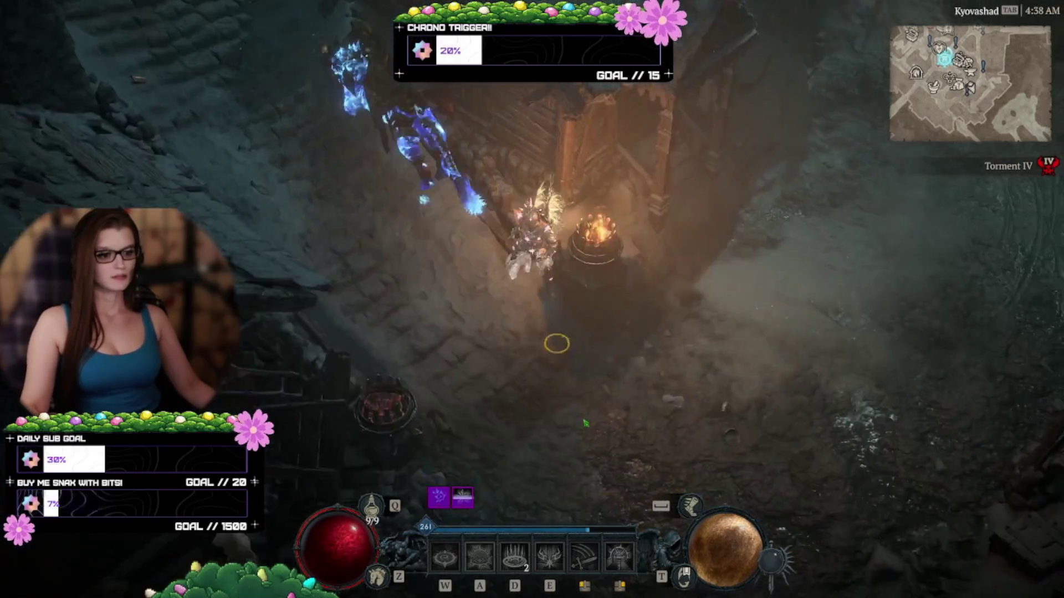
Open the Diablo IV game menu, choose exit, and dismiss the exit confirmation.
{"action": "key", "text": "Escape"}
{"action": "left_click", "coordinate": [255, 388]}
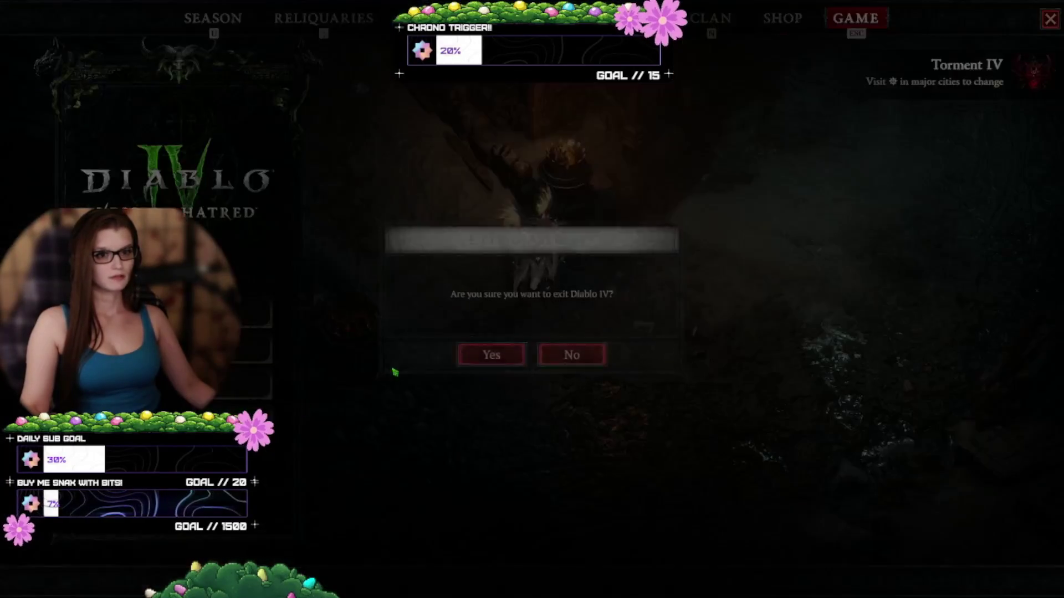
{"action": "key", "text": "Escape"}
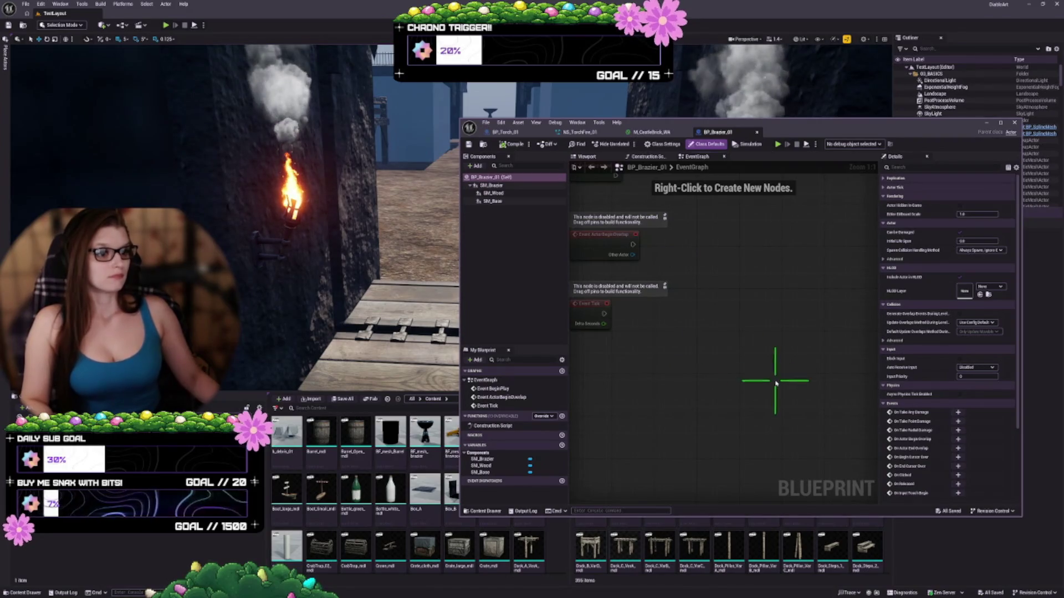
Show BP_Brazier_01's Viewport and orbit the brazier to view it from above.
{"action": "left_click", "coordinate": [587, 158]}
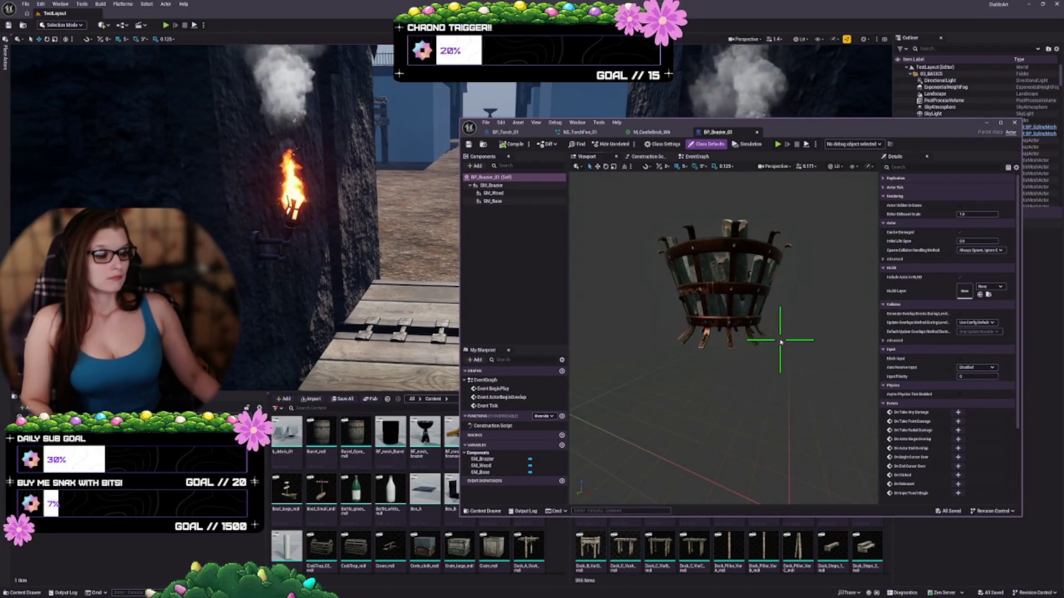
{"action": "mouse_move", "coordinate": [774, 350]}
{"action": "left_mouse_down"}
{"action": "mouse_move", "coordinate": [767, 357]}
{"action": "mouse_move", "coordinate": [784, 280]}
{"action": "mouse_move", "coordinate": [774, 350]}
{"action": "left_mouse_up"}
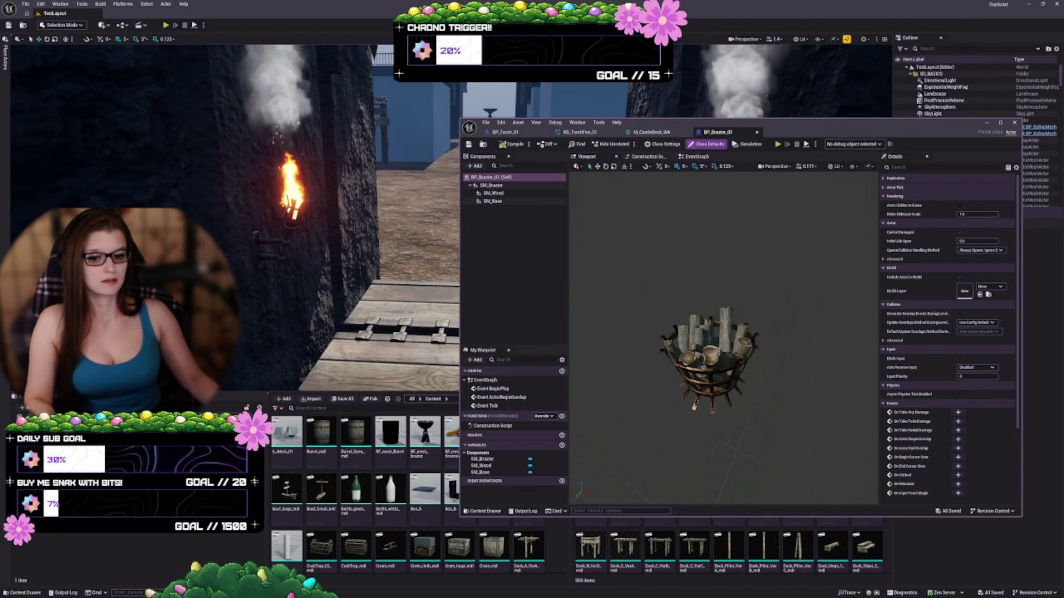
{"action": "left_click_drag", "start_coordinate": [308, 294], "coordinate": [354, 289]}
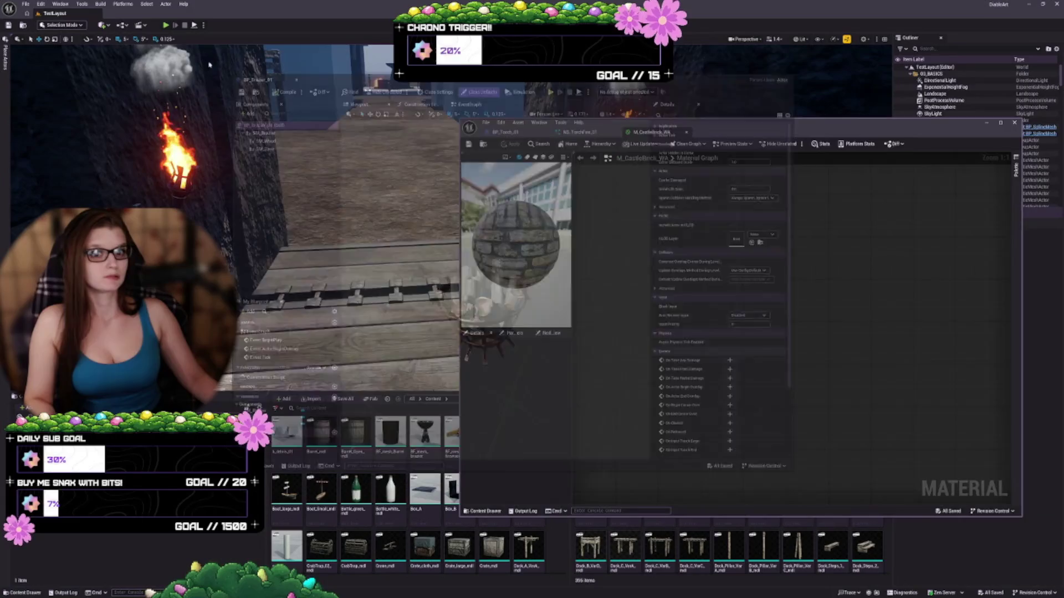
Dock BP_Brazier_01, M_CastleBrick_WA and BP_Torch_01 into the main window's tab bar.
{"action": "left_click", "coordinate": [756, 132]}
{"action": "left_click", "coordinate": [54, 12]}
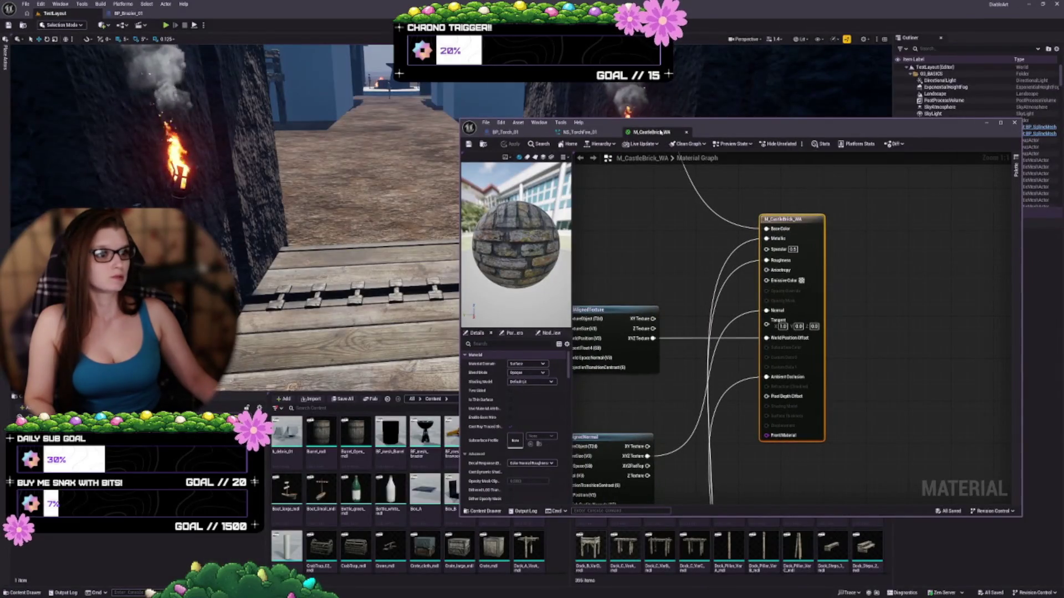
{"action": "mouse_move", "coordinate": [662, 134]}
{"action": "left_mouse_down"}
{"action": "mouse_move", "coordinate": [499, 78]}
{"action": "mouse_move", "coordinate": [222, 20]}
{"action": "mouse_move", "coordinate": [133, 13]}
{"action": "left_mouse_up"}
{"action": "left_click", "coordinate": [84, 15]}
{"action": "left_click", "coordinate": [513, 133]}
{"action": "mouse_move", "coordinate": [513, 133]}
{"action": "left_mouse_down"}
{"action": "mouse_move", "coordinate": [288, 83]}
{"action": "mouse_move", "coordinate": [200, 13]}
{"action": "left_mouse_up"}
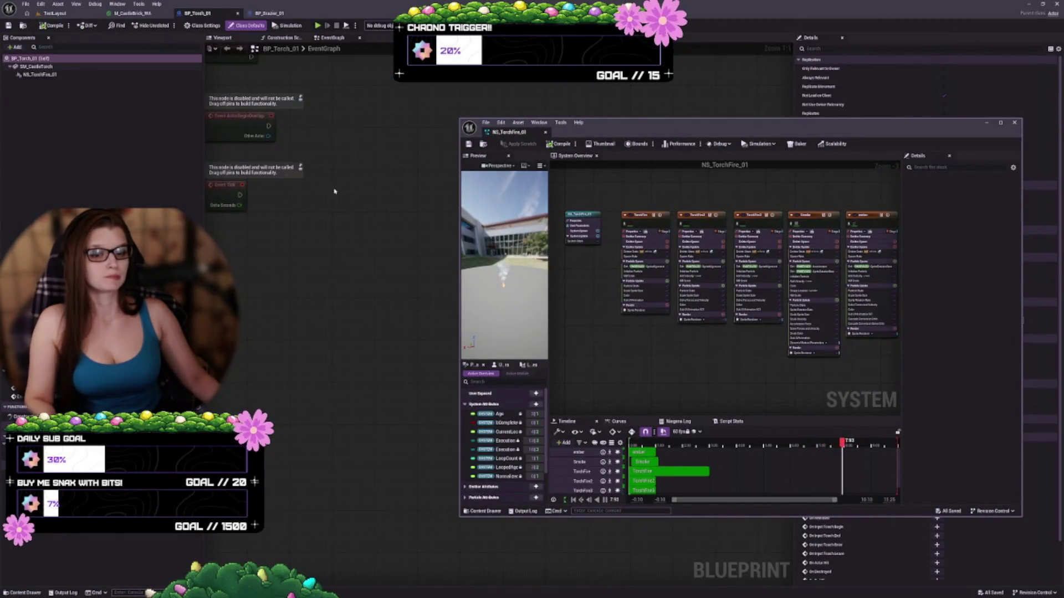
Show BP_Torch_01's Viewport with fire and smoke, and enlarge the NS_TorchFire_01 window.
{"action": "left_click", "coordinate": [223, 37]}
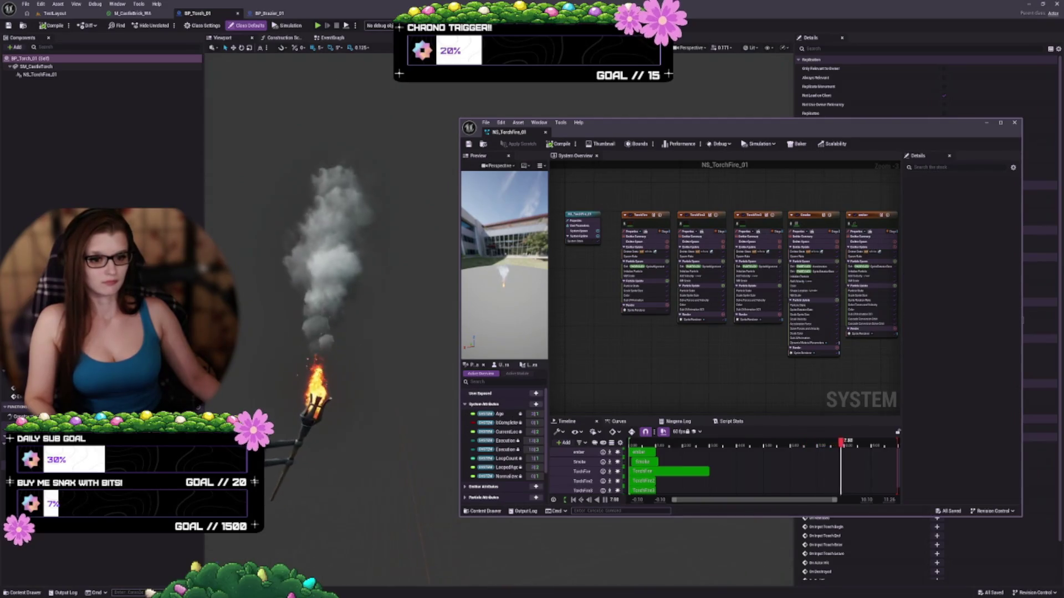
{"action": "left_click_drag", "start_coordinate": [720, 124], "coordinate": [748, 179]}
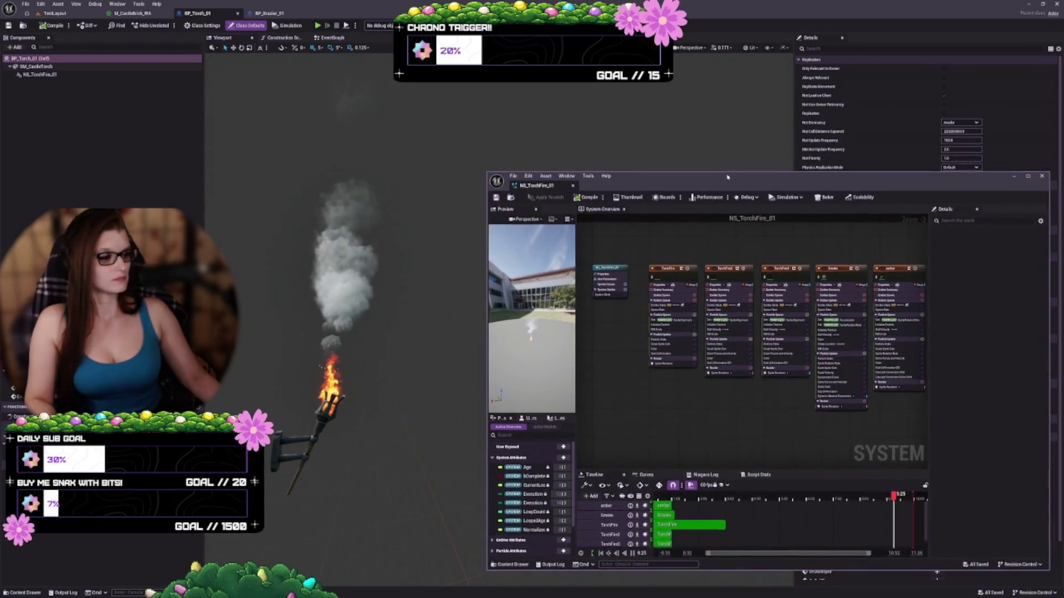
{"action": "left_click_drag", "start_coordinate": [487, 172], "coordinate": [400, 17]}
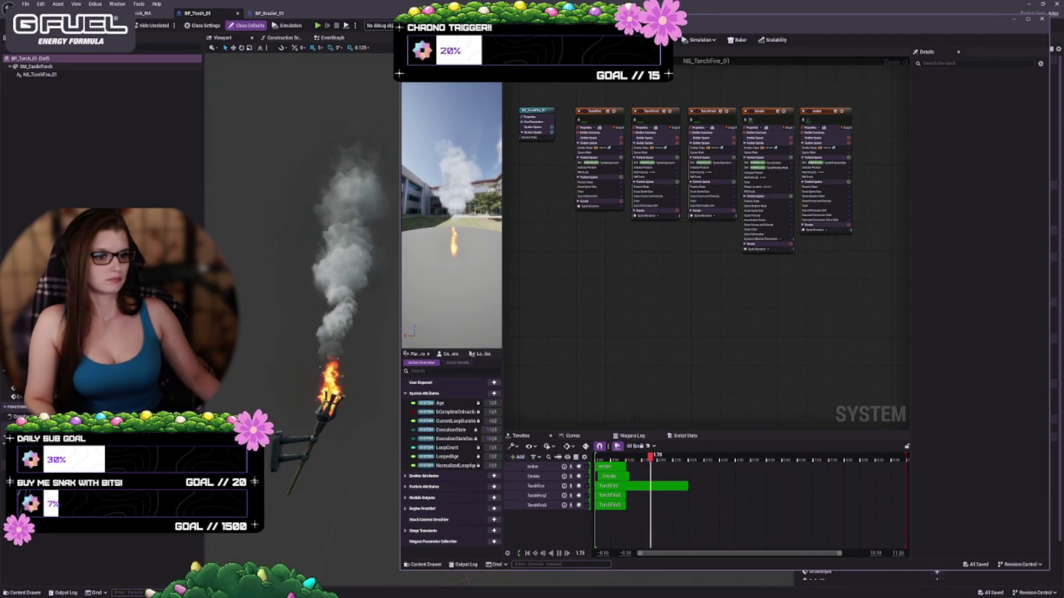
Zoom the system graph and select the Smoke emitter to inspect its settings.
{"action": "scroll", "coordinate": [743, 336], "scroll_direction": "up", "scroll_amount": 2}
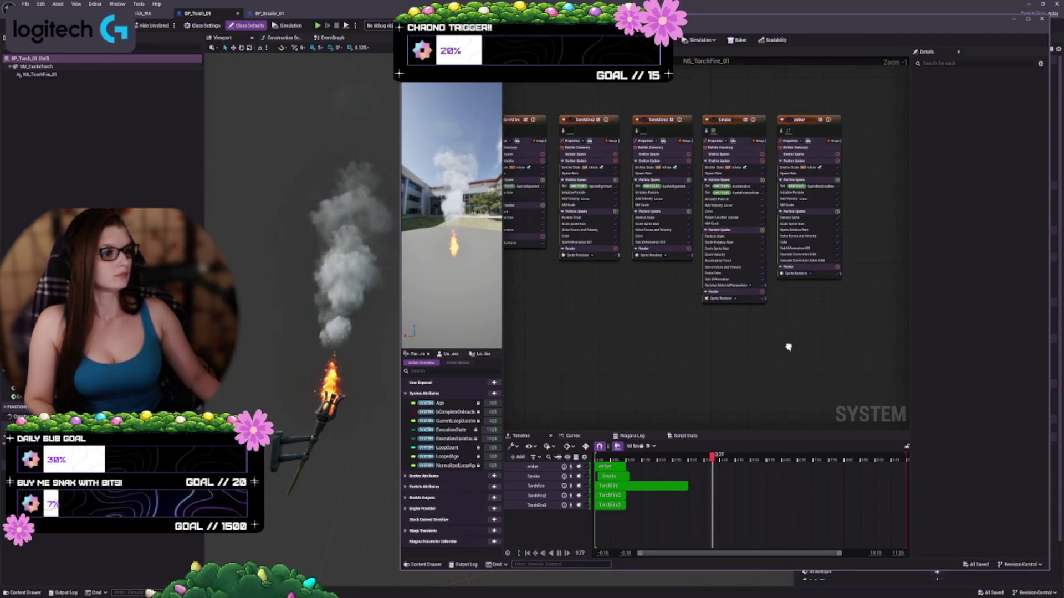
{"action": "scroll", "coordinate": [734, 335], "scroll_direction": "up", "scroll_amount": 2}
{"action": "scroll", "coordinate": [732, 494], "scroll_direction": "down", "scroll_amount": 2}
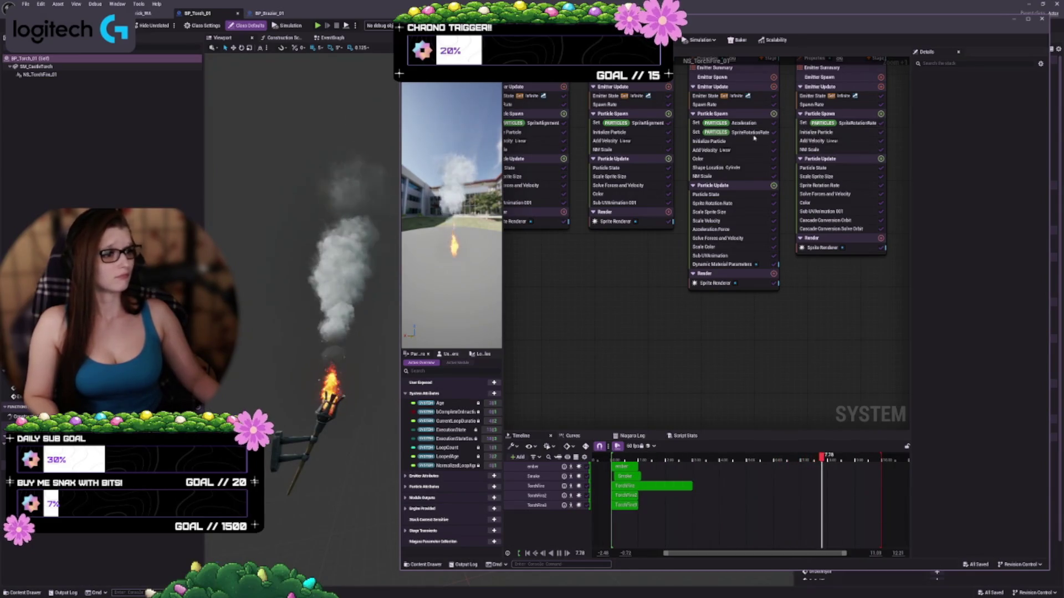
{"action": "left_click", "coordinate": [679, 117]}
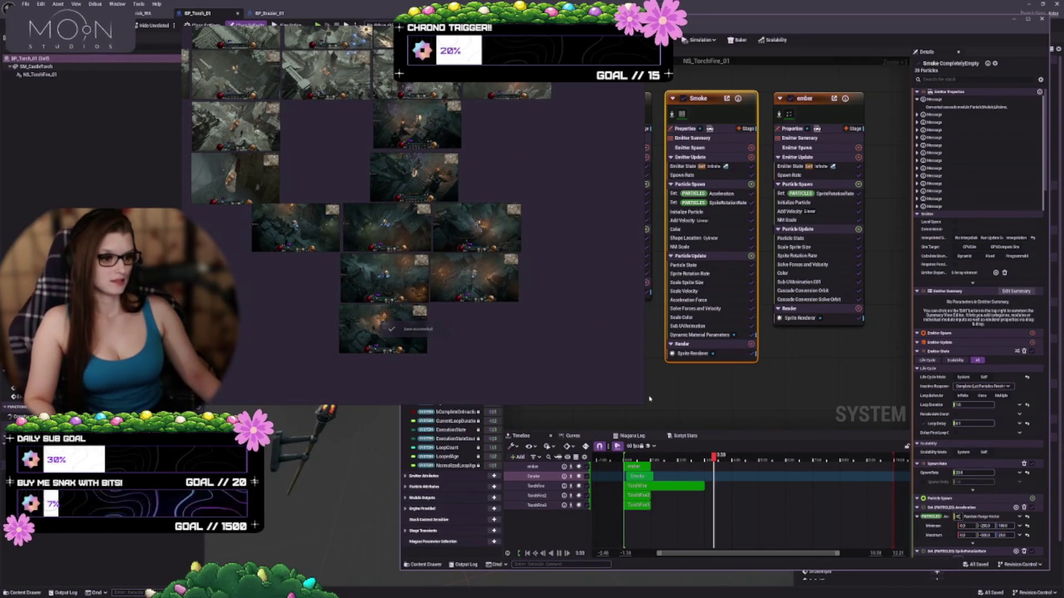
Enlarge the PureRef board and zoom into the torch-lit village staircase screenshots.
{"action": "left_click_drag", "start_coordinate": [652, 437], "coordinate": [883, 556]}
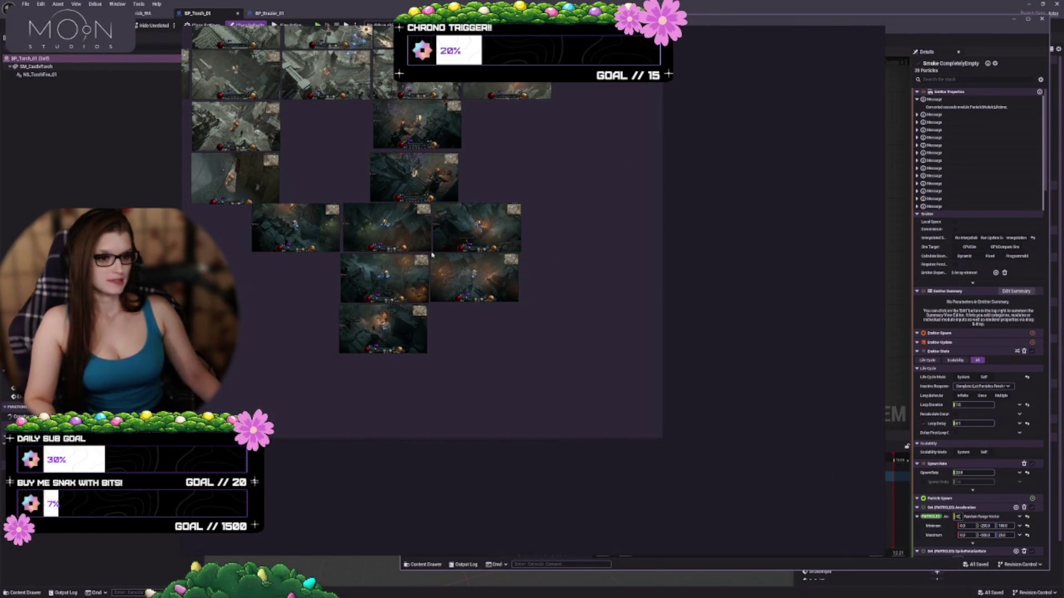
{"action": "scroll", "coordinate": [552, 317], "scroll_direction": "down", "scroll_amount": 2}
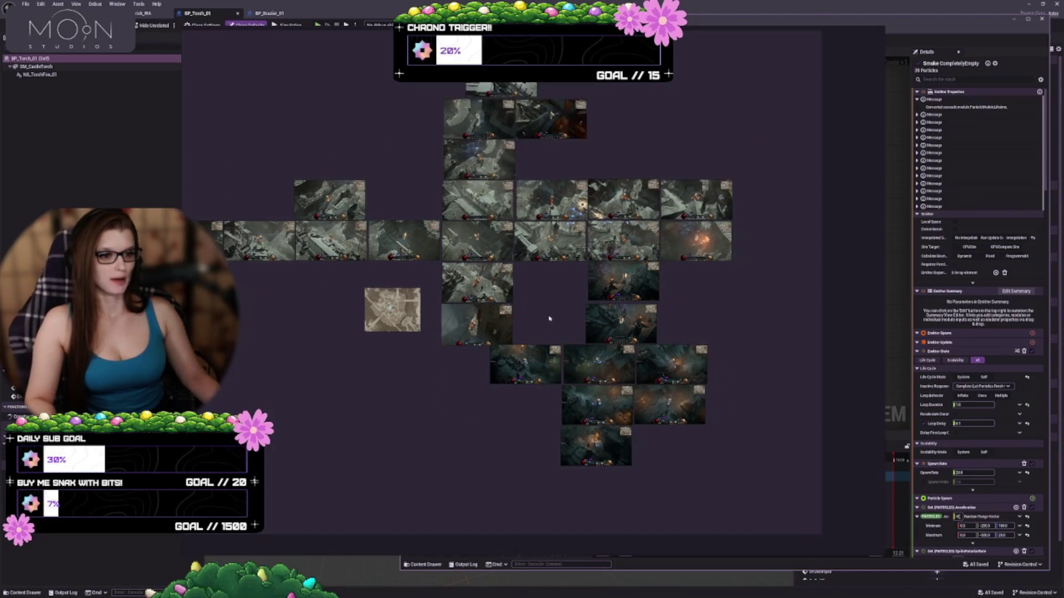
{"action": "scroll", "coordinate": [563, 306], "scroll_direction": "up", "scroll_amount": 4}
{"action": "scroll", "coordinate": [559, 322], "scroll_direction": "up", "scroll_amount": 2}
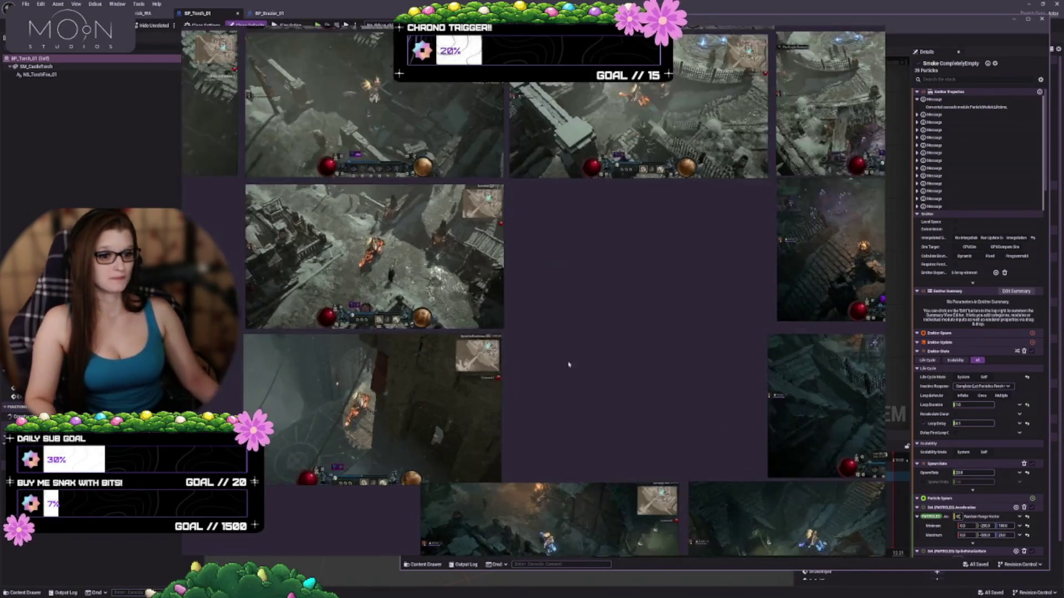
{"action": "scroll", "coordinate": [557, 332], "scroll_direction": "up", "scroll_amount": 1}
{"action": "scroll", "coordinate": [609, 266], "scroll_direction": "up", "scroll_amount": 2}
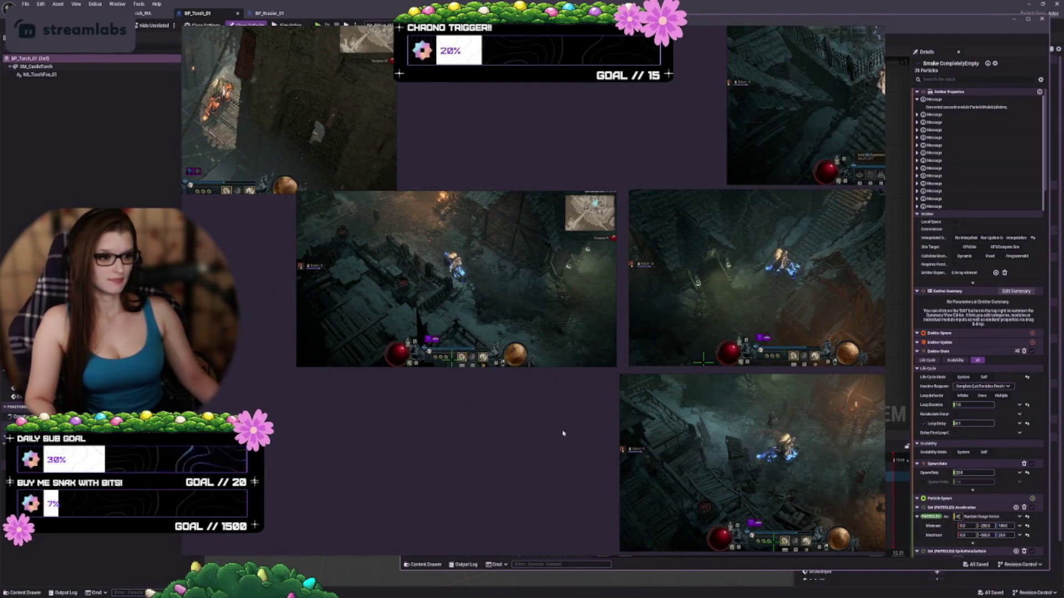
{"action": "scroll", "coordinate": [563, 435], "scroll_direction": "down", "scroll_amount": 1}
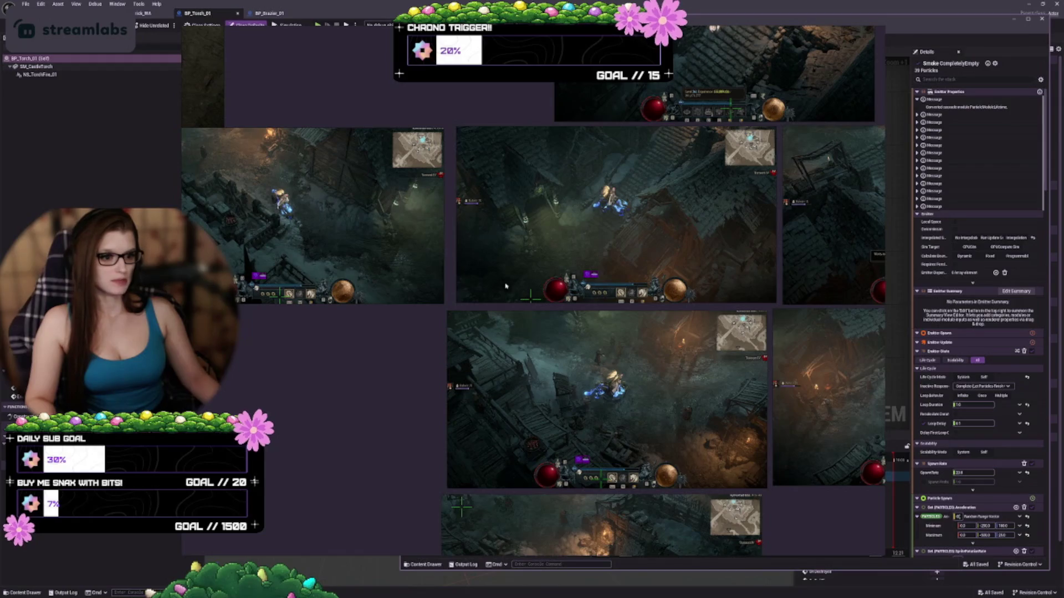
{"action": "scroll", "coordinate": [520, 287], "scroll_direction": "down", "scroll_amount": 1}
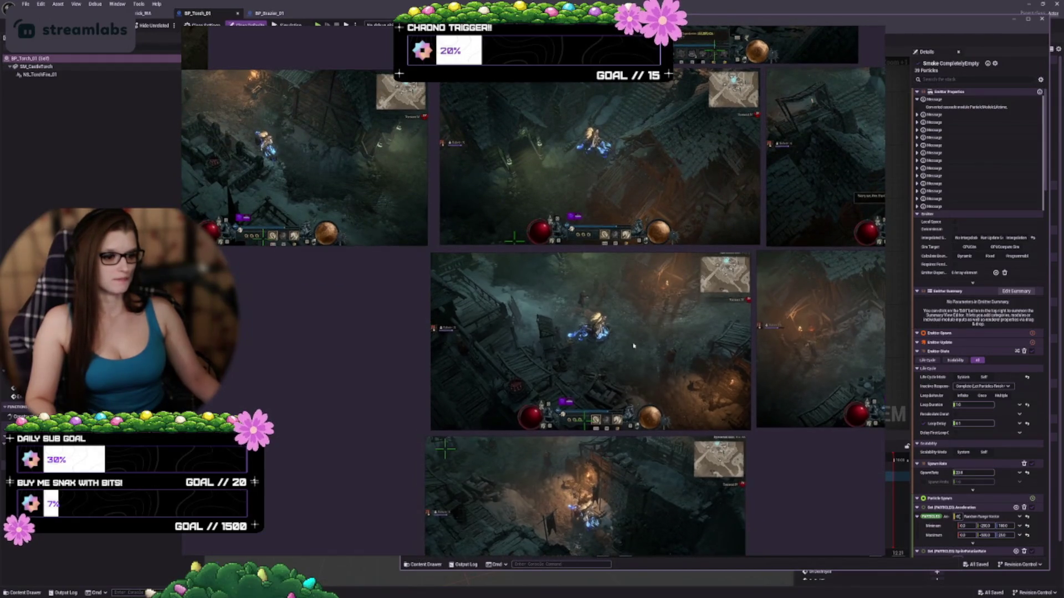
{"action": "scroll", "coordinate": [636, 362], "scroll_direction": "down", "scroll_amount": 1}
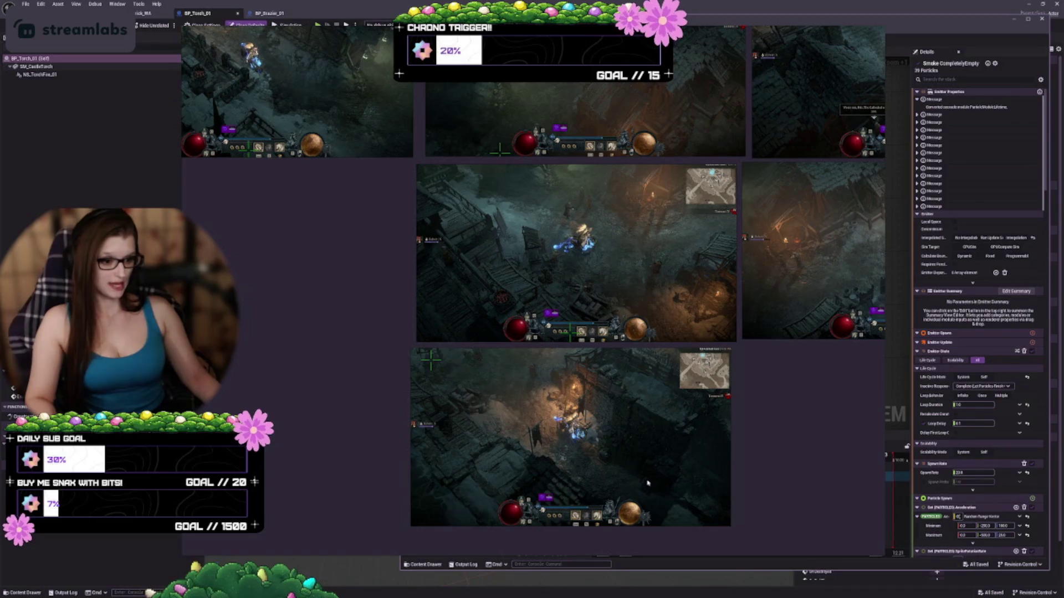
{"action": "scroll", "coordinate": [644, 479], "scroll_direction": "up", "scroll_amount": 1}
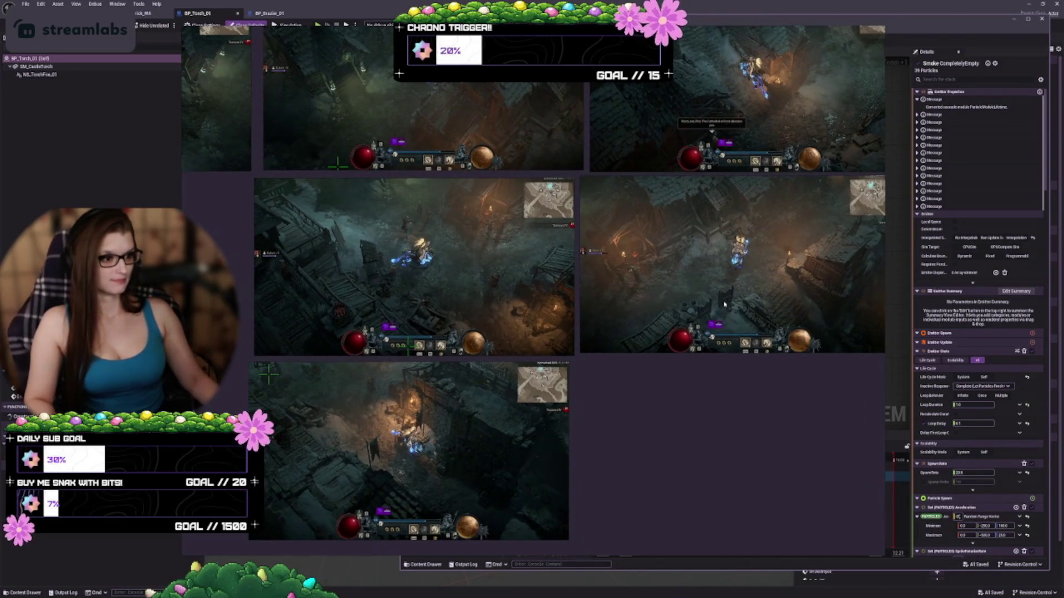
{"action": "scroll", "coordinate": [589, 317], "scroll_direction": "up", "scroll_amount": 1}
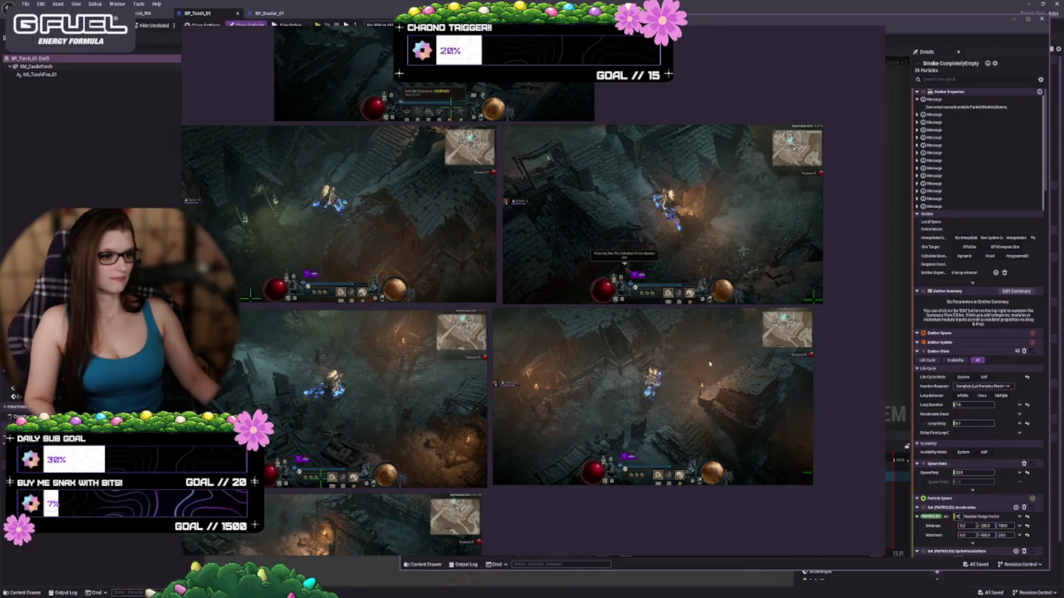
{"action": "scroll", "coordinate": [698, 235], "scroll_direction": "up", "scroll_amount": 1}
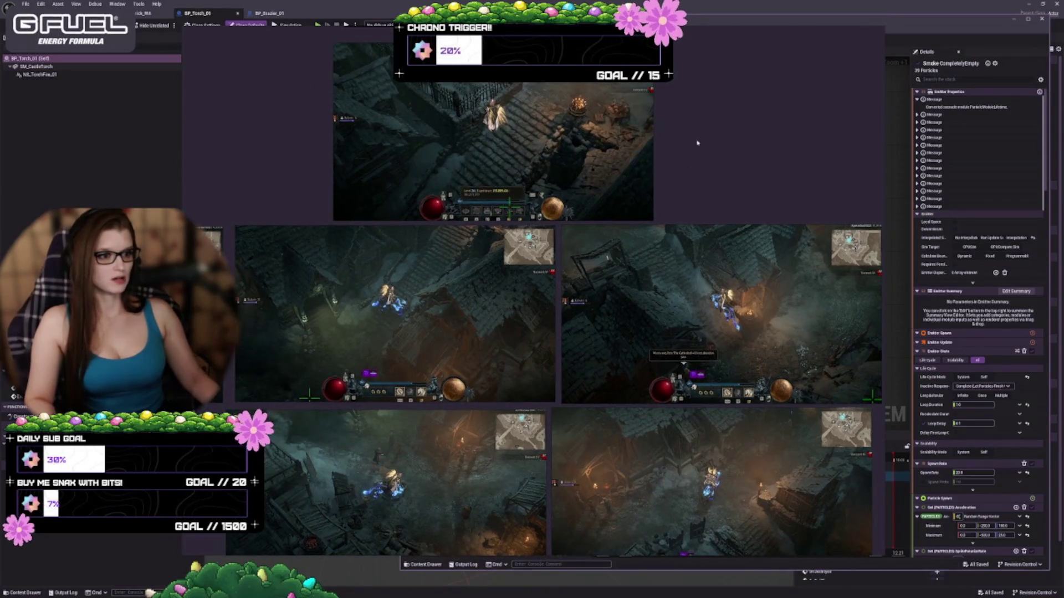
{"action": "scroll", "coordinate": [674, 296], "scroll_direction": "up", "scroll_amount": 2}
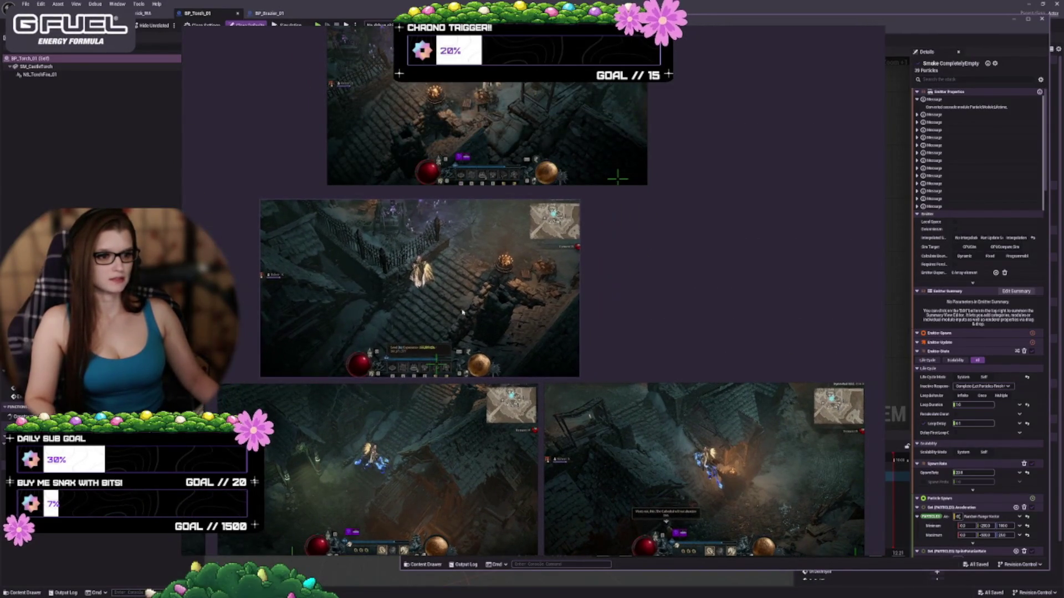
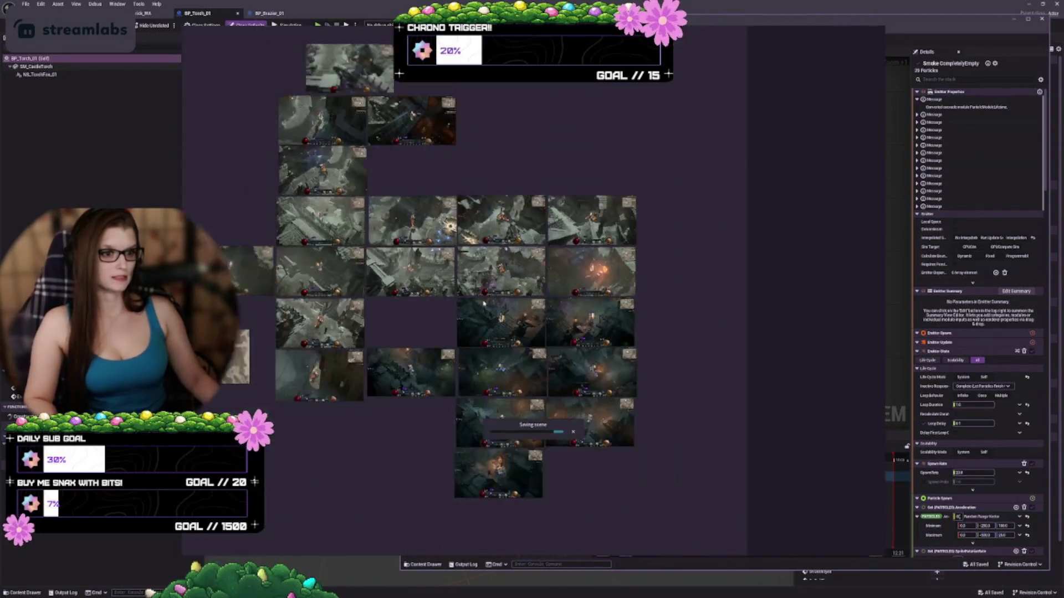
Open PureRef's Settings from the reference board's right-click menu.
{"action": "right_click", "coordinate": [672, 289]}
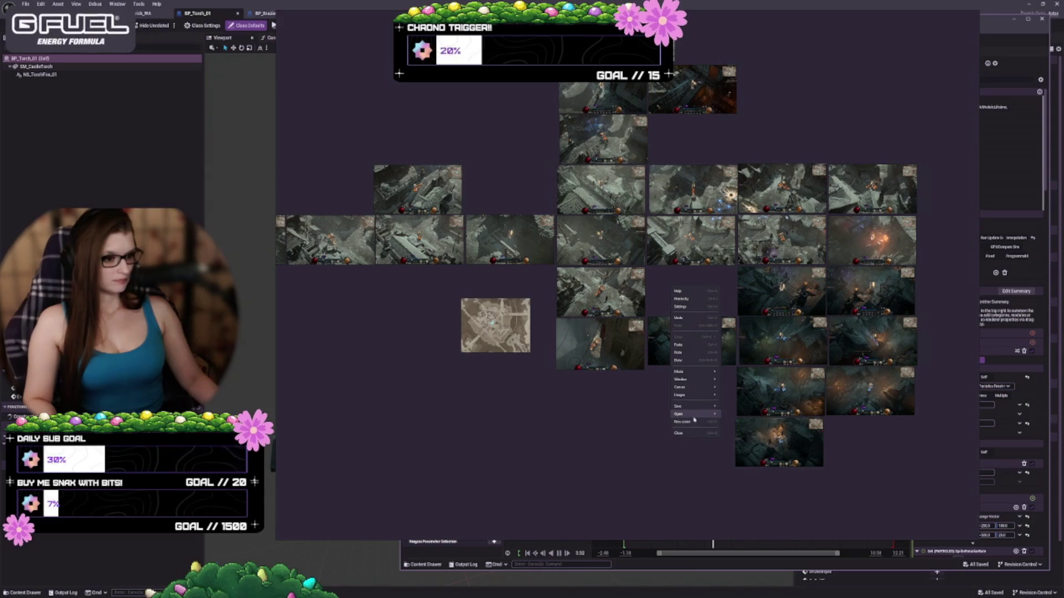
{"action": "left_click", "coordinate": [679, 306]}
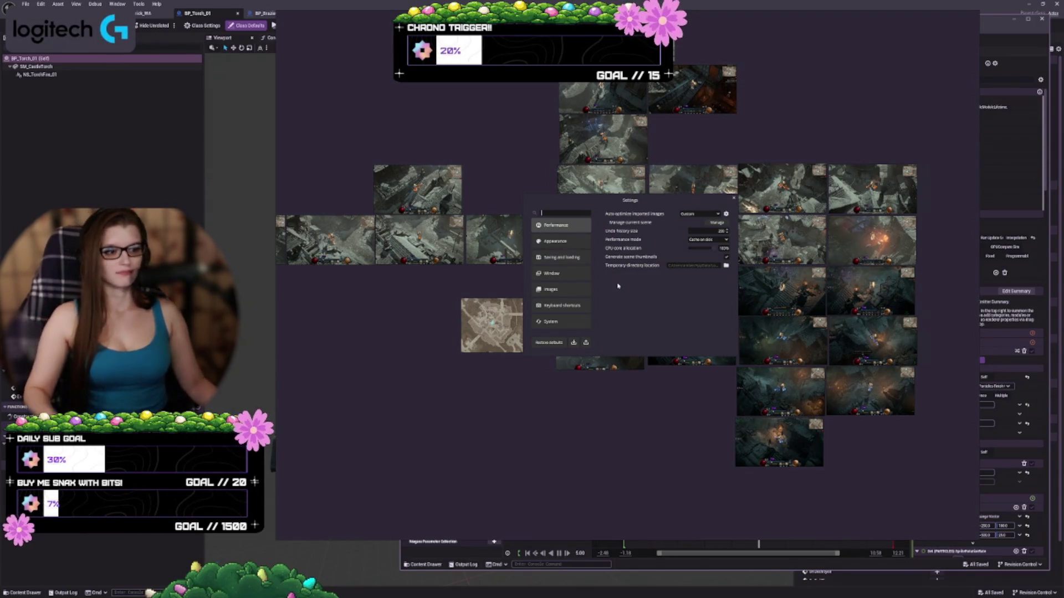
Set Auto-optimize imported images to Optimize large images, leave its rules unchanged, and open Manage Images.
{"action": "left_click", "coordinate": [713, 217]}
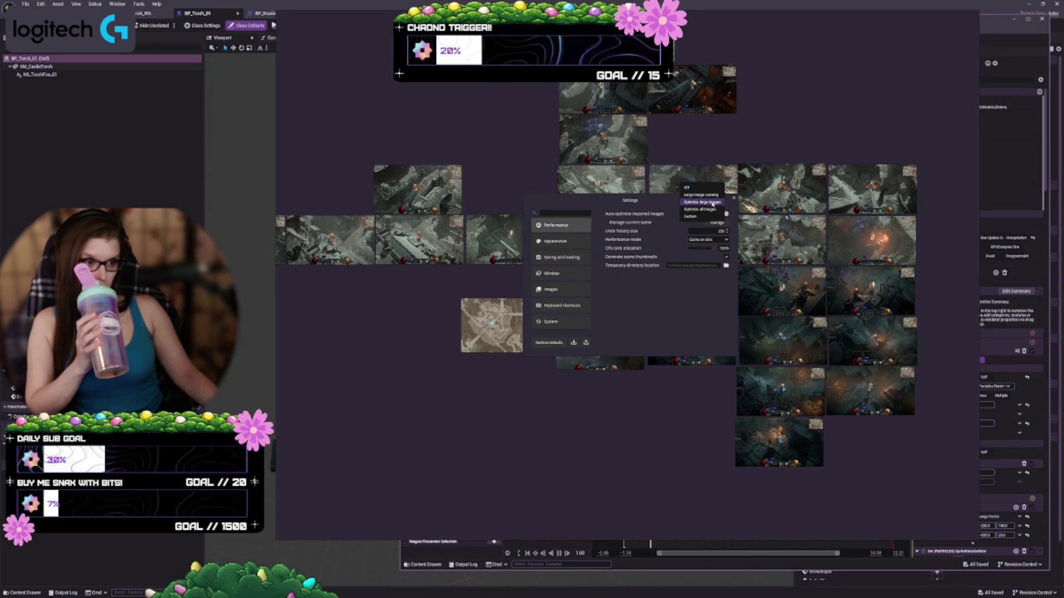
{"action": "left_click", "coordinate": [713, 203]}
{"action": "left_click", "coordinate": [726, 214]}
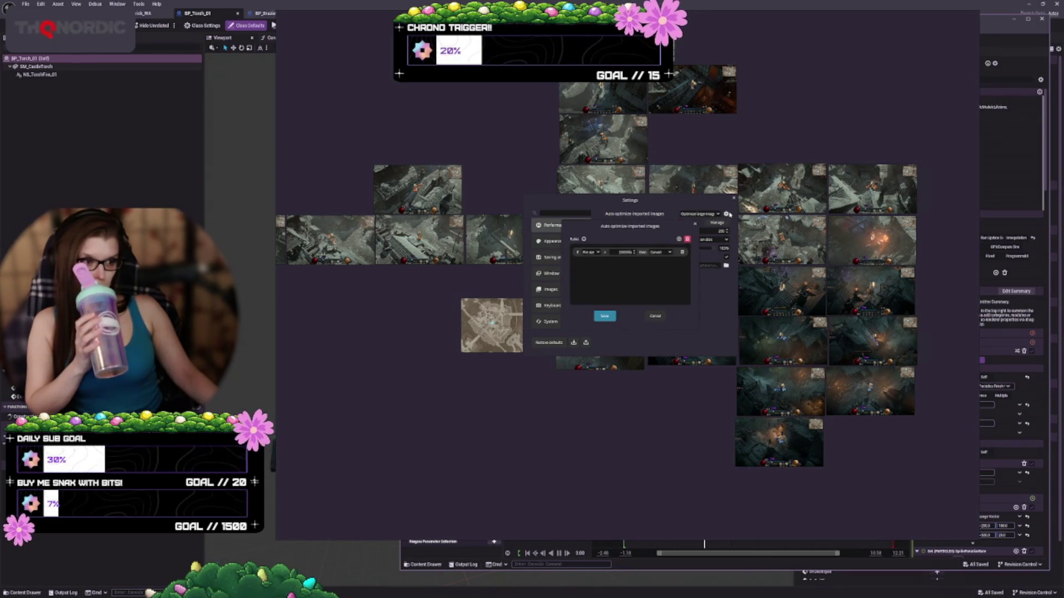
{"action": "left_click", "coordinate": [656, 316]}
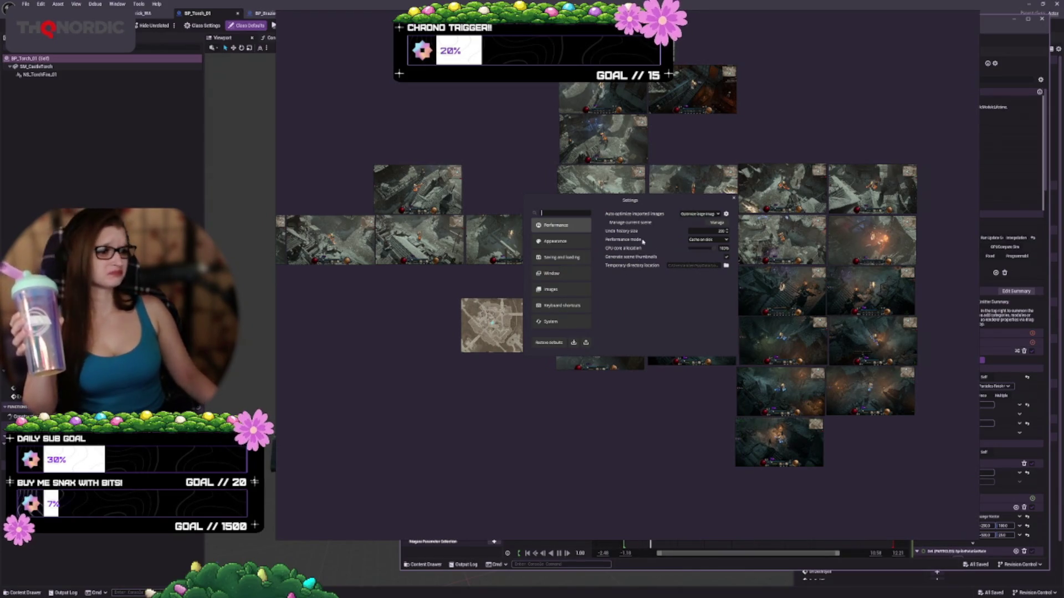
{"action": "left_click", "coordinate": [722, 226]}
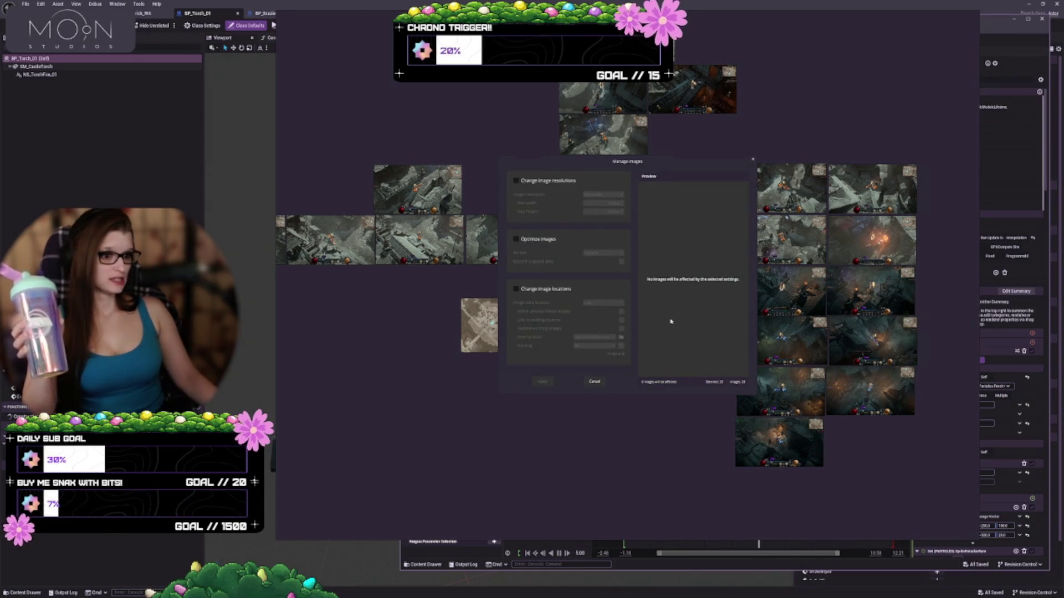
Try Change image resolutions with Downscale and max width 1 in Manage Images, then cancel without applying.
{"action": "left_click", "coordinate": [517, 182]}
{"action": "mouse_move", "coordinate": [673, 162]}
{"action": "left_mouse_down"}
{"action": "mouse_move", "coordinate": [638, 303]}
{"action": "mouse_move", "coordinate": [625, 427]}
{"action": "mouse_move", "coordinate": [641, 170]}
{"action": "left_mouse_up"}
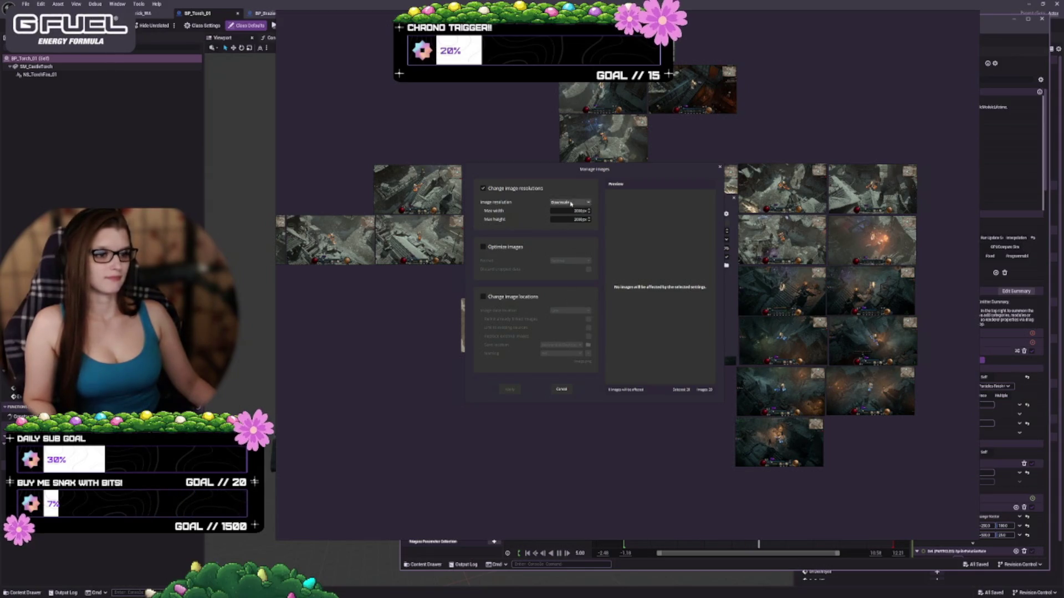
{"action": "left_click", "coordinate": [570, 205]}
{"action": "left_click", "coordinate": [579, 205]}
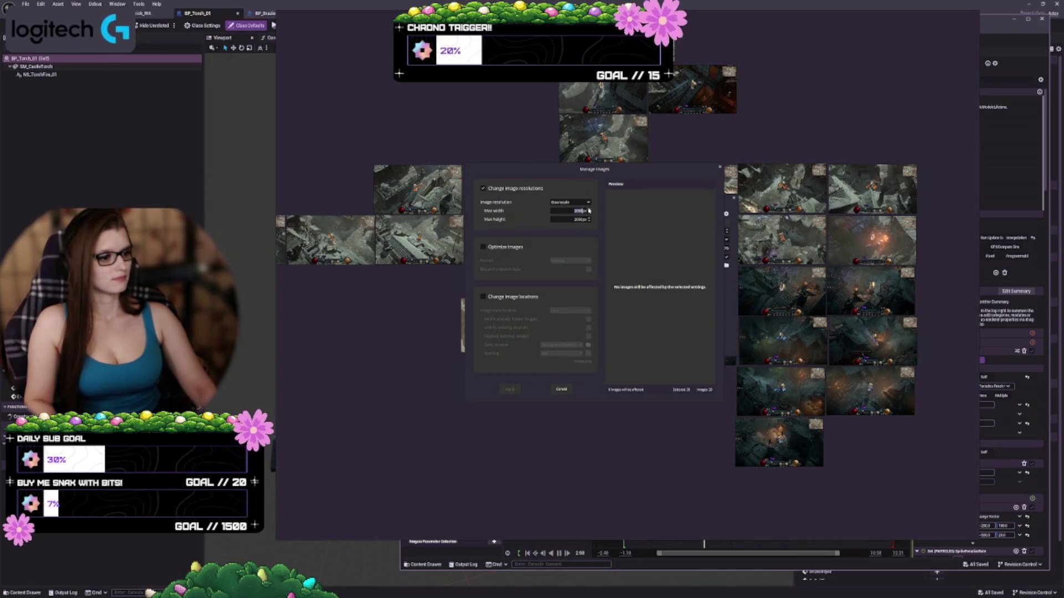
{"action": "type", "text": "19"}
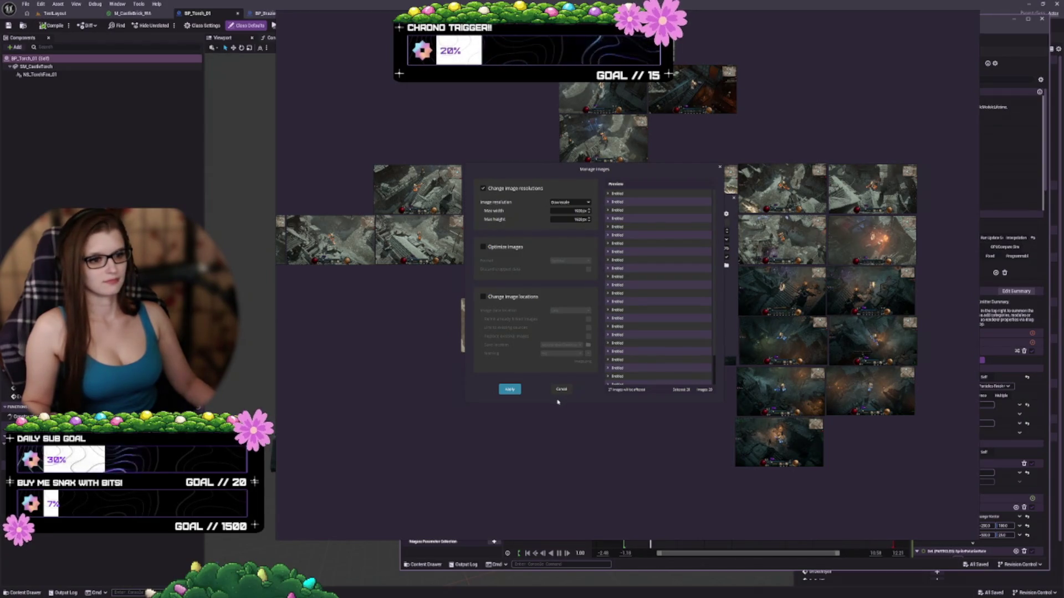
{"action": "left_click", "coordinate": [553, 390]}
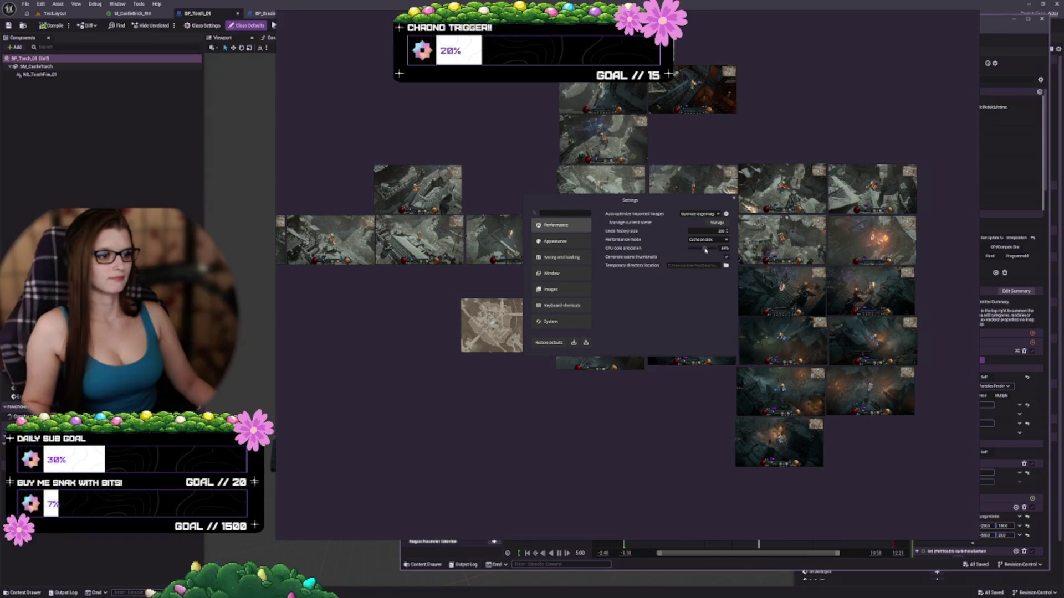
Look through the Appearance colour settings, then move to the Saving and loading page.
{"action": "left_click", "coordinate": [575, 242]}
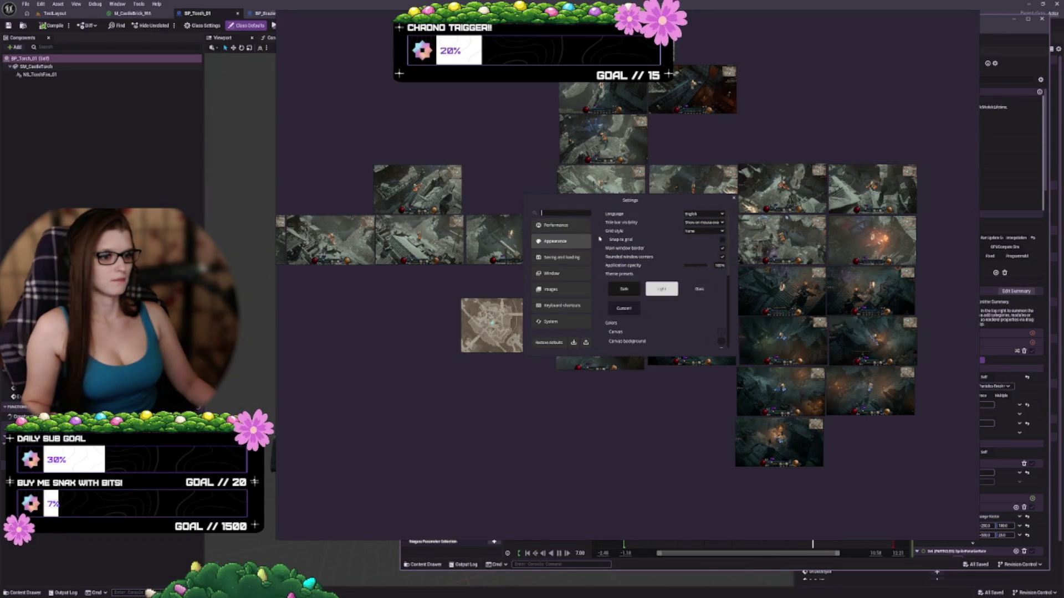
{"action": "left_click", "coordinate": [559, 226]}
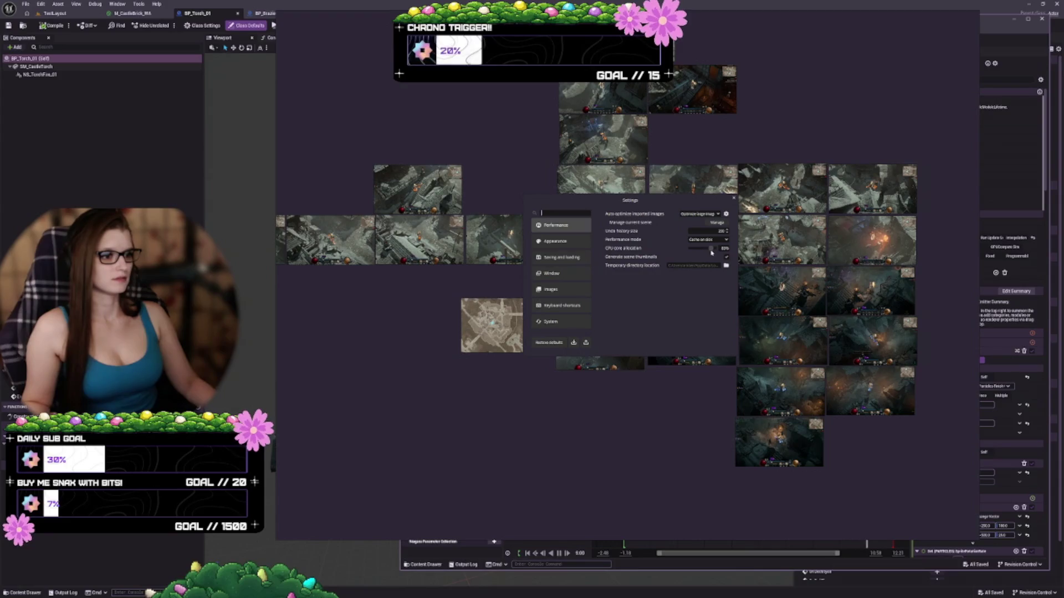
{"action": "left_click", "coordinate": [556, 242]}
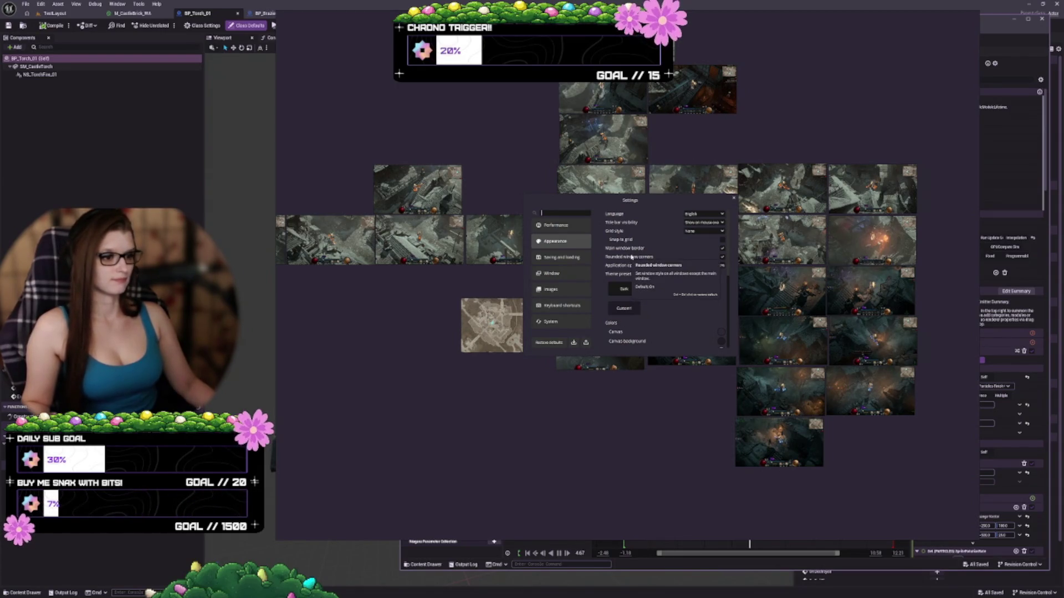
{"action": "scroll", "coordinate": [651, 324], "scroll_direction": "down", "scroll_amount": 3}
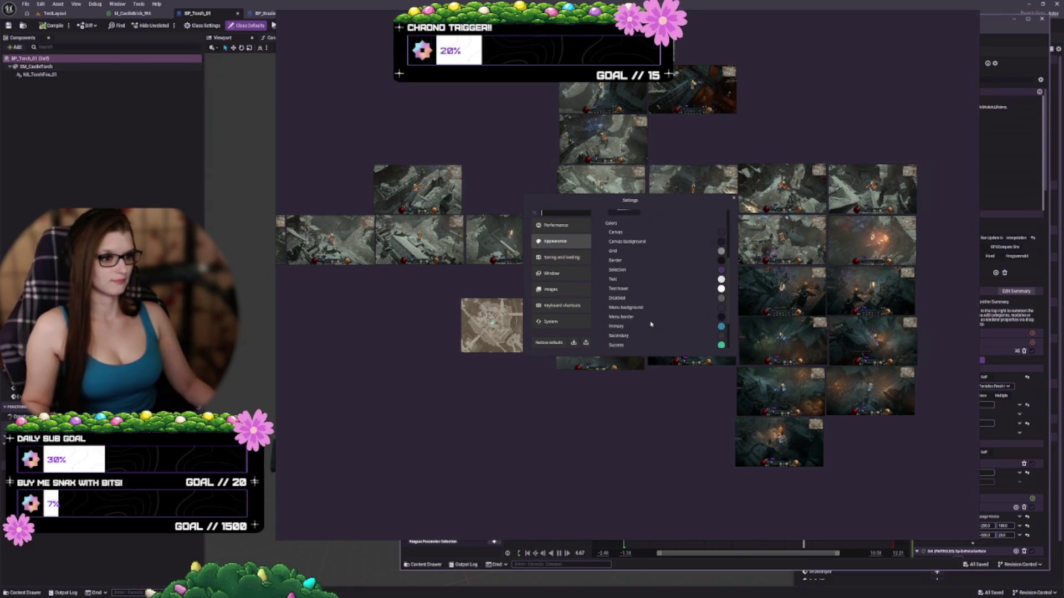
{"action": "scroll", "coordinate": [650, 312], "scroll_direction": "up", "scroll_amount": 3}
{"action": "left_click", "coordinate": [562, 257]}
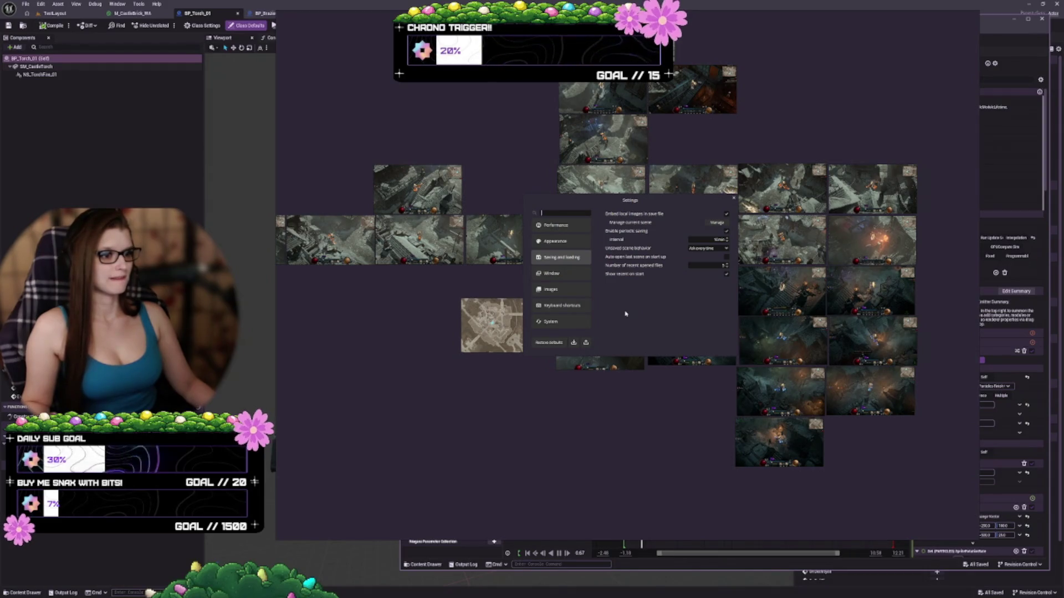
{"action": "mouse_move", "coordinate": [635, 215]}
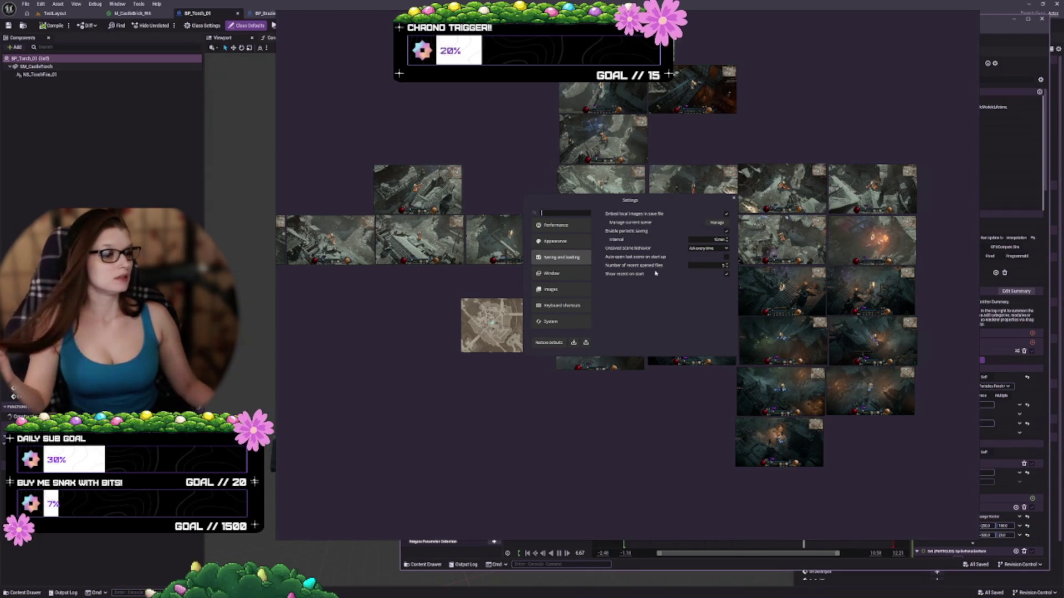
{"action": "left_click", "coordinate": [712, 250]}
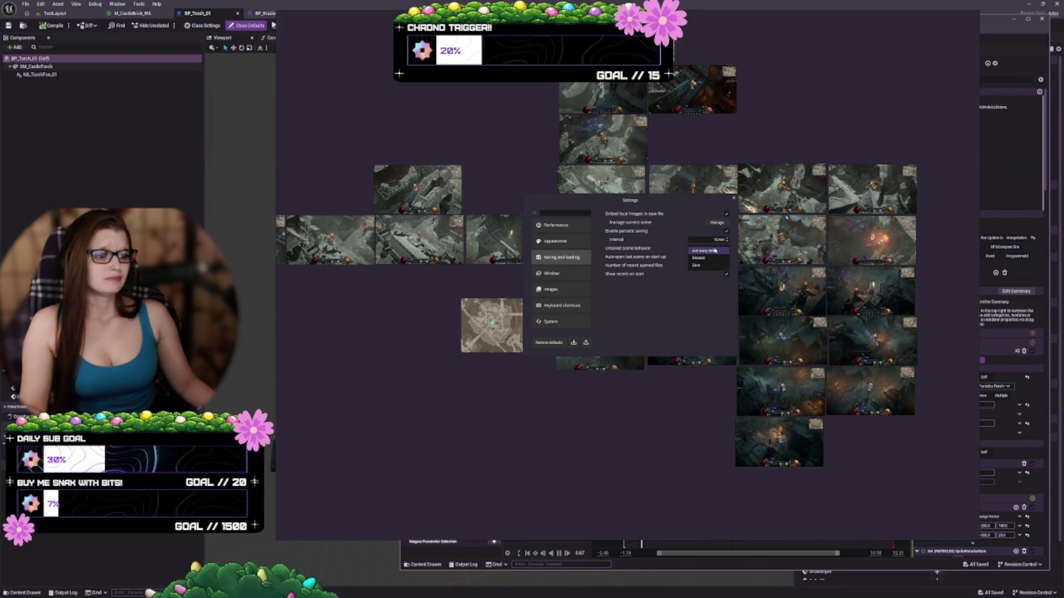
{"action": "left_click", "coordinate": [702, 265]}
{"action": "left_click", "coordinate": [704, 248]}
{"action": "left_click", "coordinate": [706, 232]}
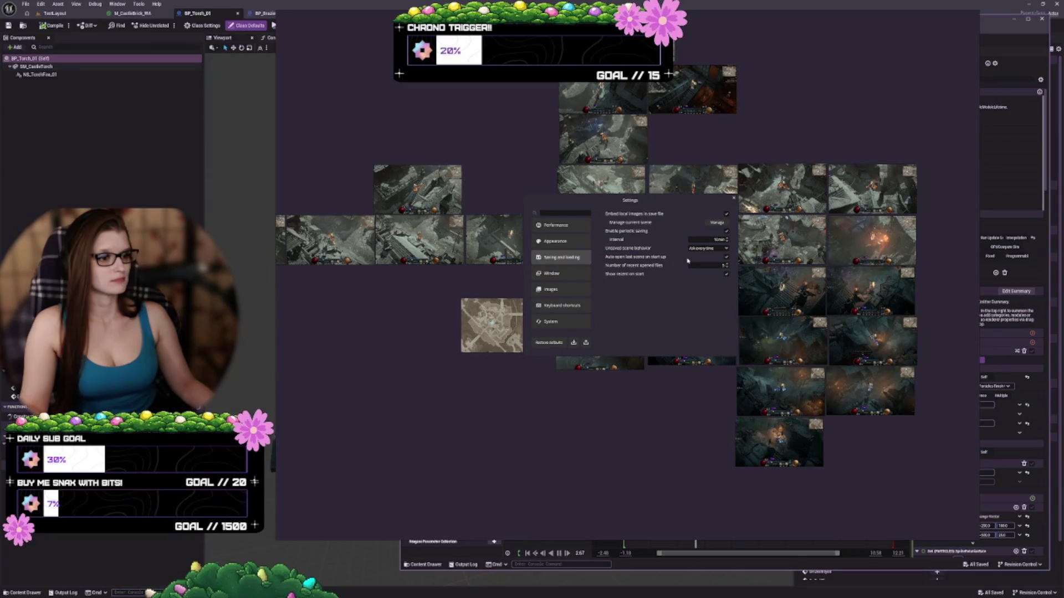
Review the Window settings page, then switch to the Images page.
{"action": "left_click", "coordinate": [551, 273]}
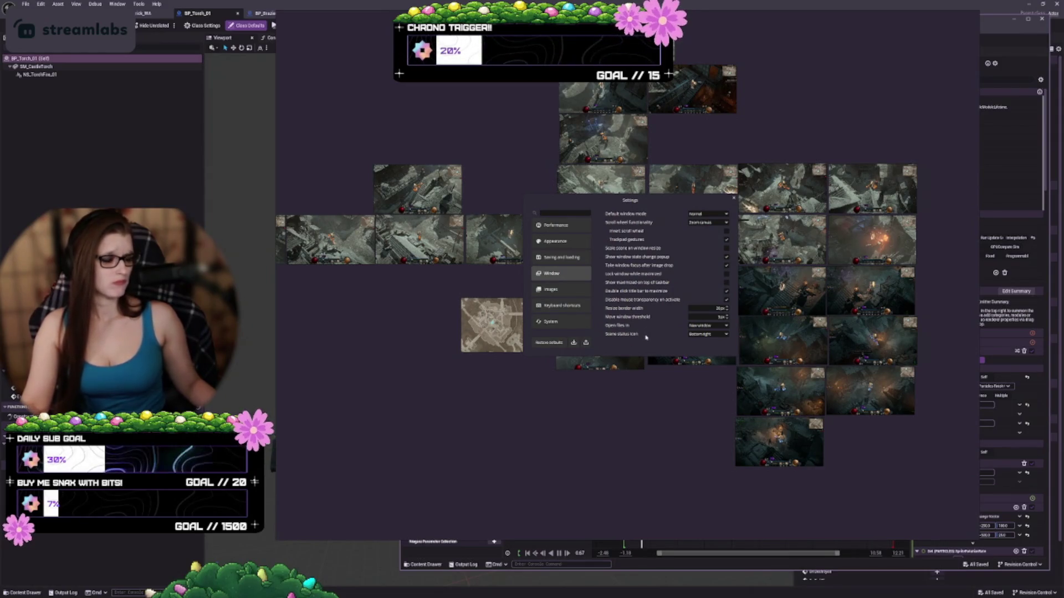
{"action": "left_click", "coordinate": [552, 290]}
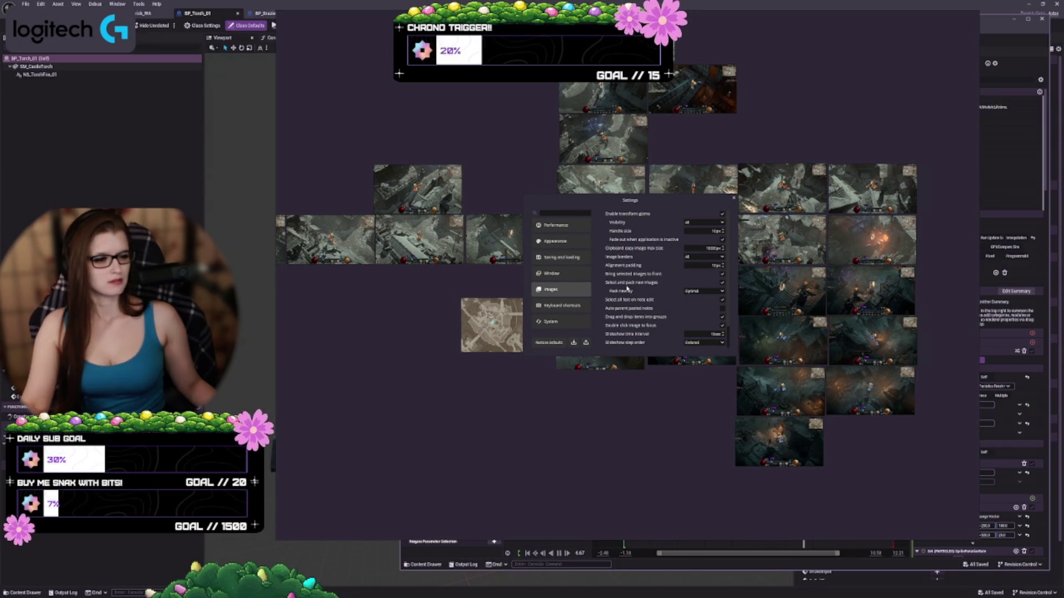
Scroll the Images options, check the System page, close Settings, and move the board window up-left.
{"action": "scroll", "coordinate": [630, 302], "scroll_direction": "down", "scroll_amount": 1}
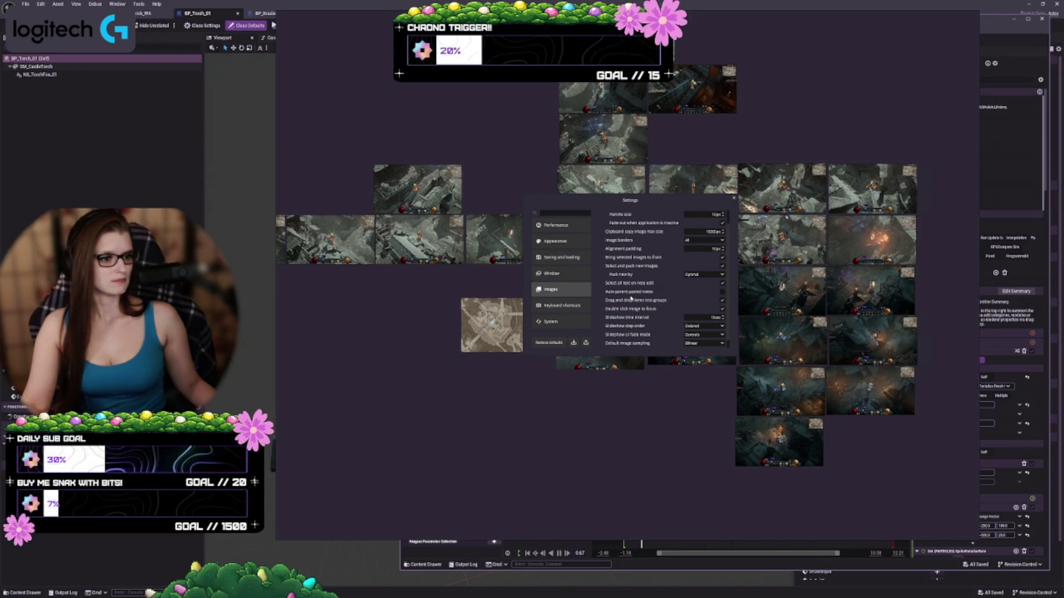
{"action": "scroll", "coordinate": [624, 291], "scroll_direction": "down", "scroll_amount": 1}
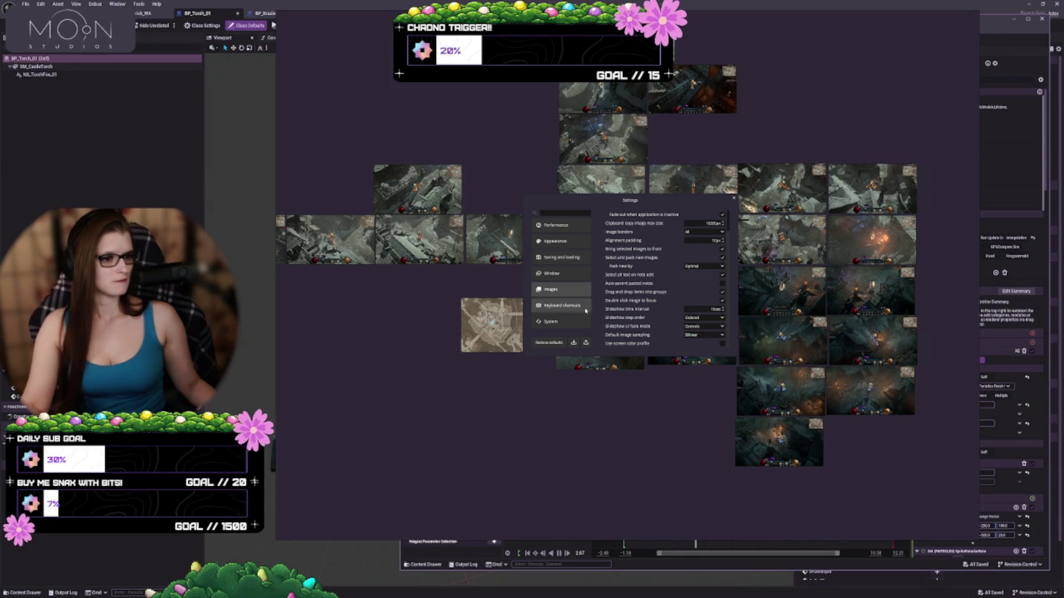
{"action": "left_click", "coordinate": [570, 326]}
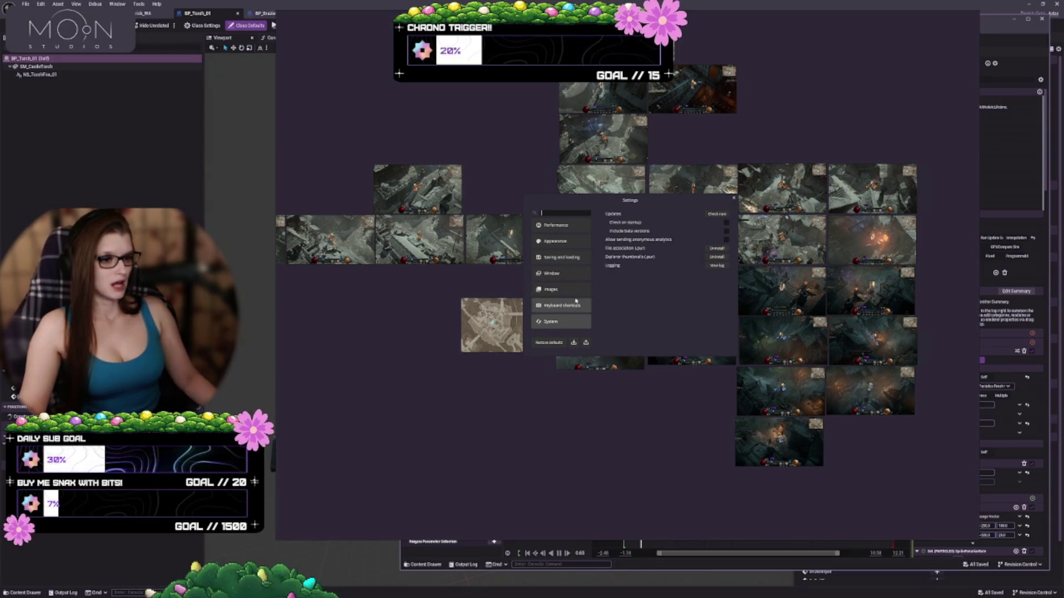
{"action": "left_click", "coordinate": [734, 198]}
{"action": "mouse_move", "coordinate": [671, 460]}
{"action": "left_mouse_down"}
{"action": "mouse_move", "coordinate": [184, 76]}
{"action": "mouse_move", "coordinate": [184, 143]}
{"action": "mouse_move", "coordinate": [888, 578]}
{"action": "left_mouse_up"}
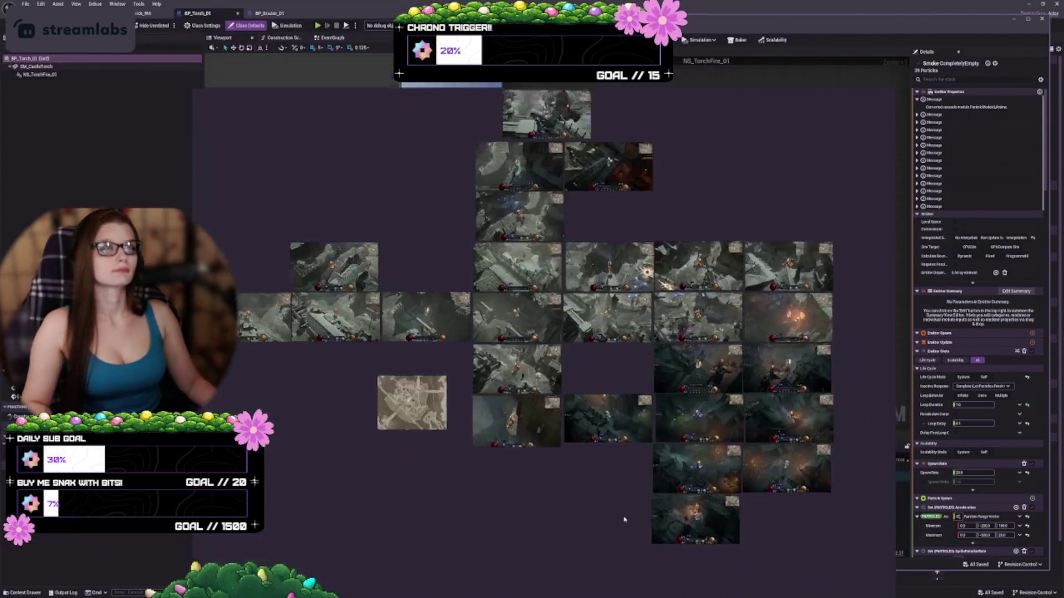
Bring the NS_TorchFire_01 Niagara editor to the front and deselect the Smoke emitter.
{"action": "left_click", "coordinate": [864, 576]}
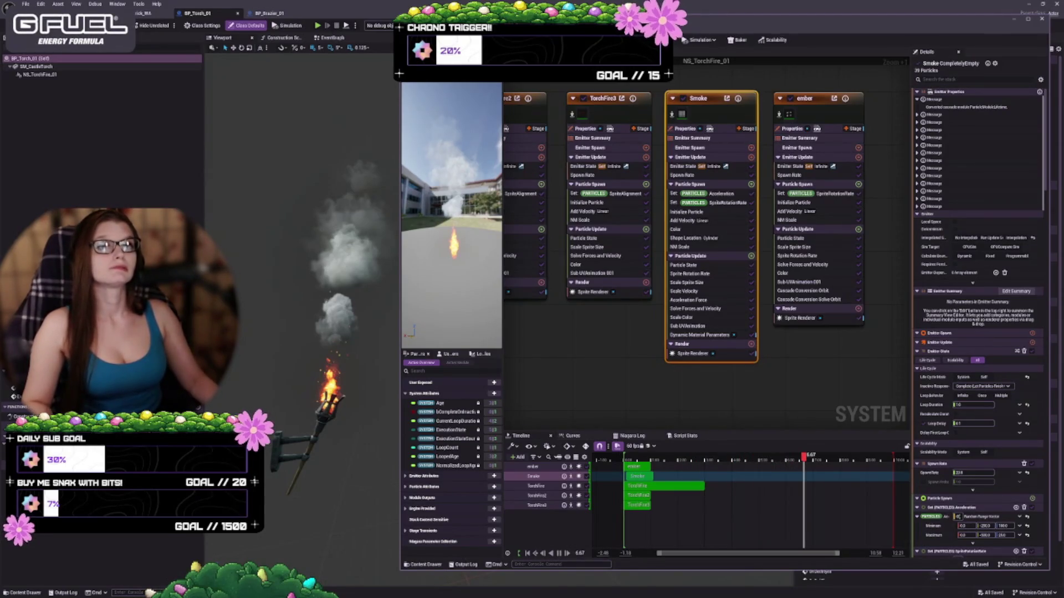
{"action": "left_click", "coordinate": [658, 244]}
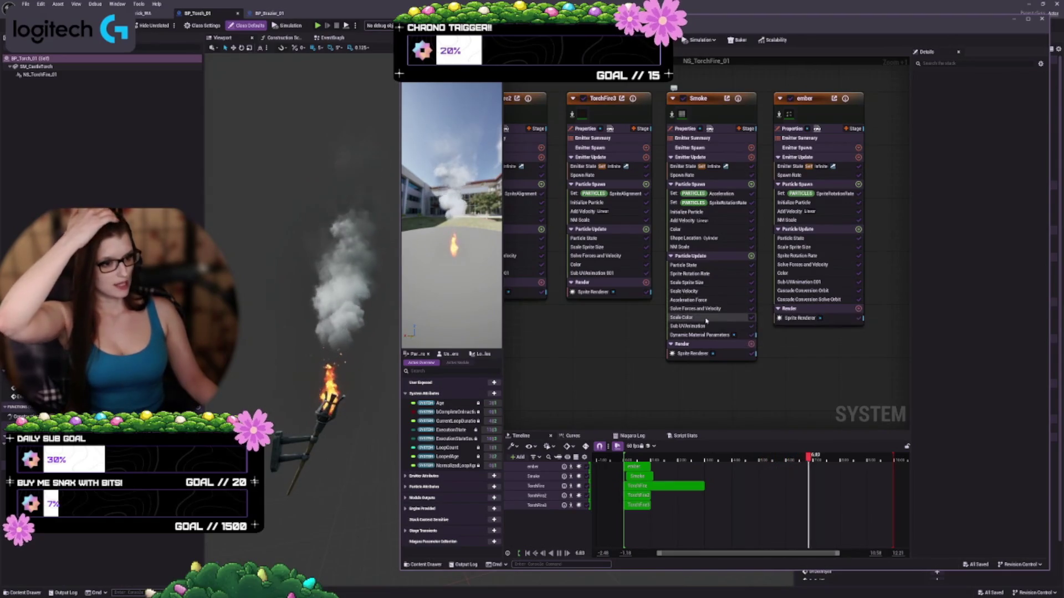
Lower the peak keys on the Smoke emitter's Scale Color curves and save NS_TorchFire_01.
{"action": "left_click", "coordinate": [703, 317]}
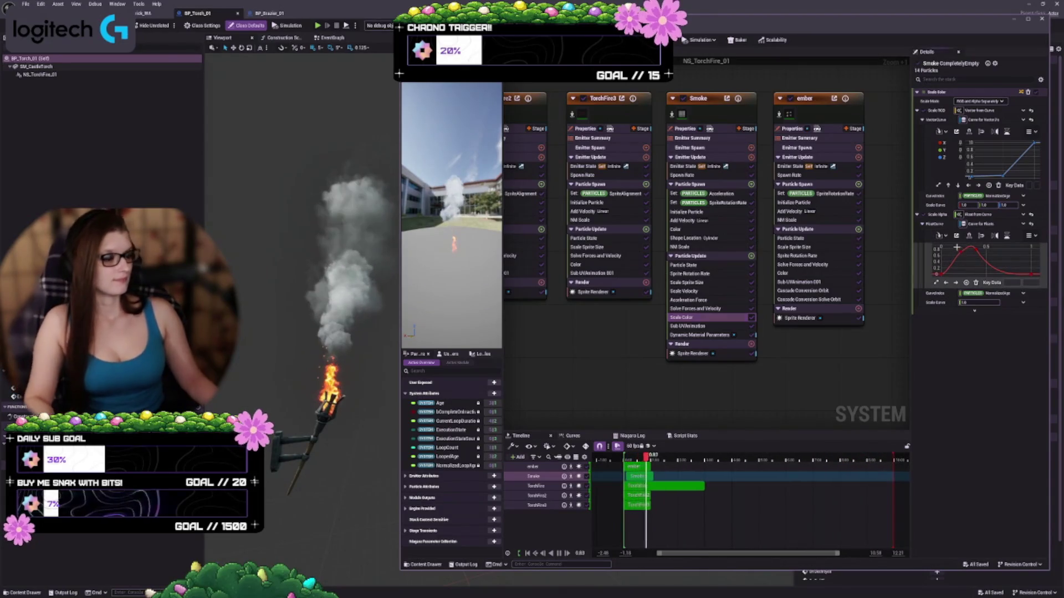
{"action": "left_click_drag", "start_coordinate": [959, 251], "coordinate": [976, 252]}
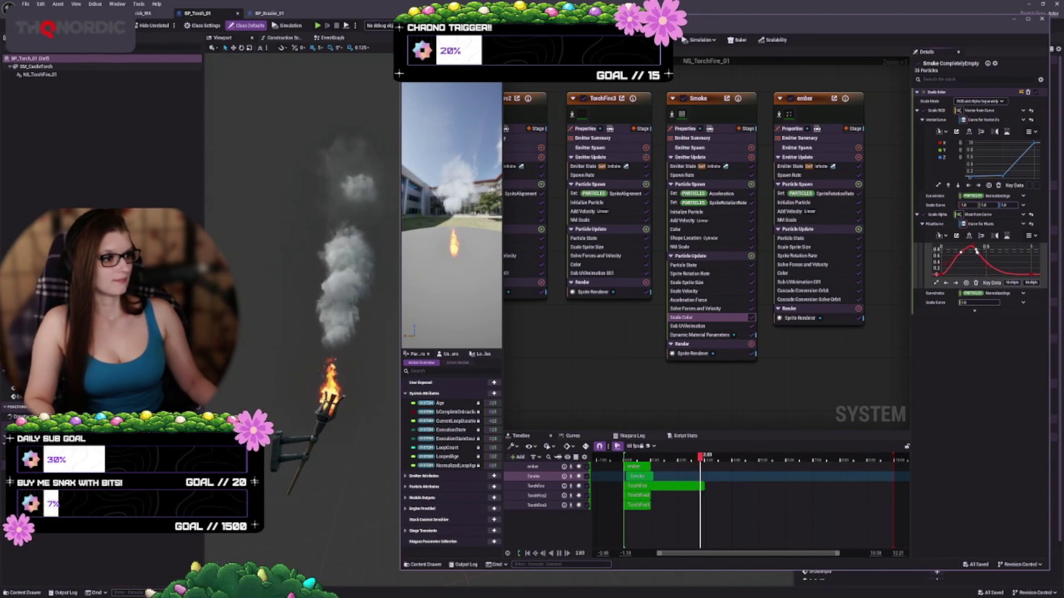
{"action": "left_click", "coordinate": [974, 283]}
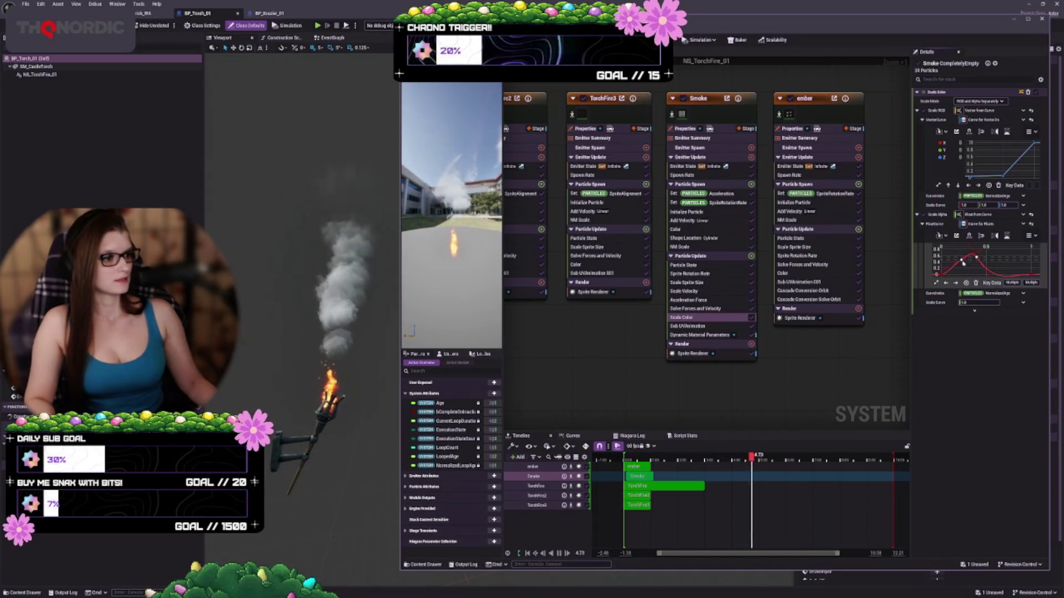
{"action": "left_click_drag", "start_coordinate": [963, 264], "coordinate": [951, 265]}
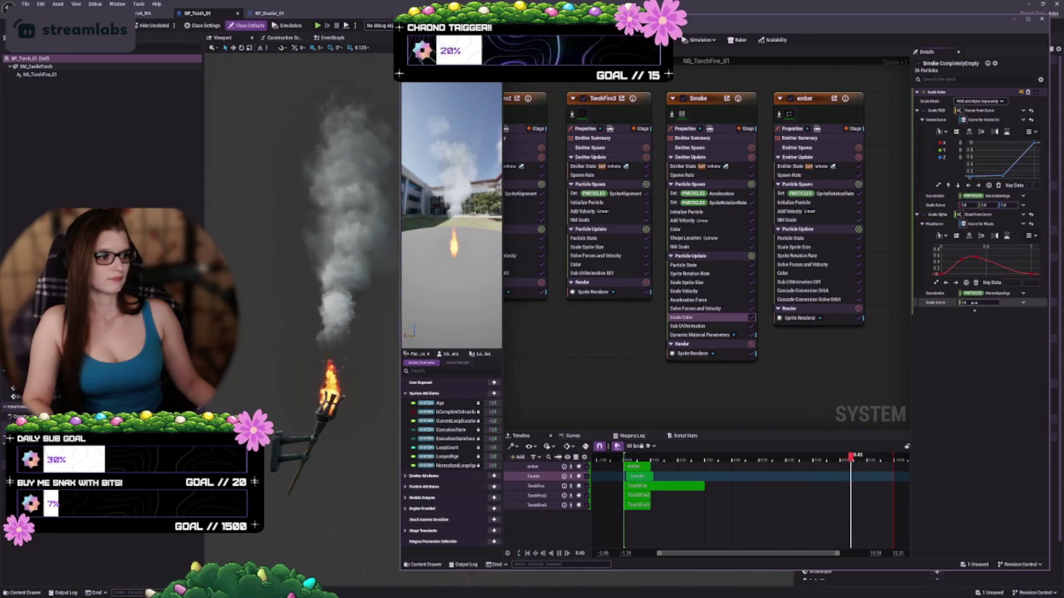
{"action": "left_click_drag", "start_coordinate": [956, 253], "coordinate": [977, 259]}
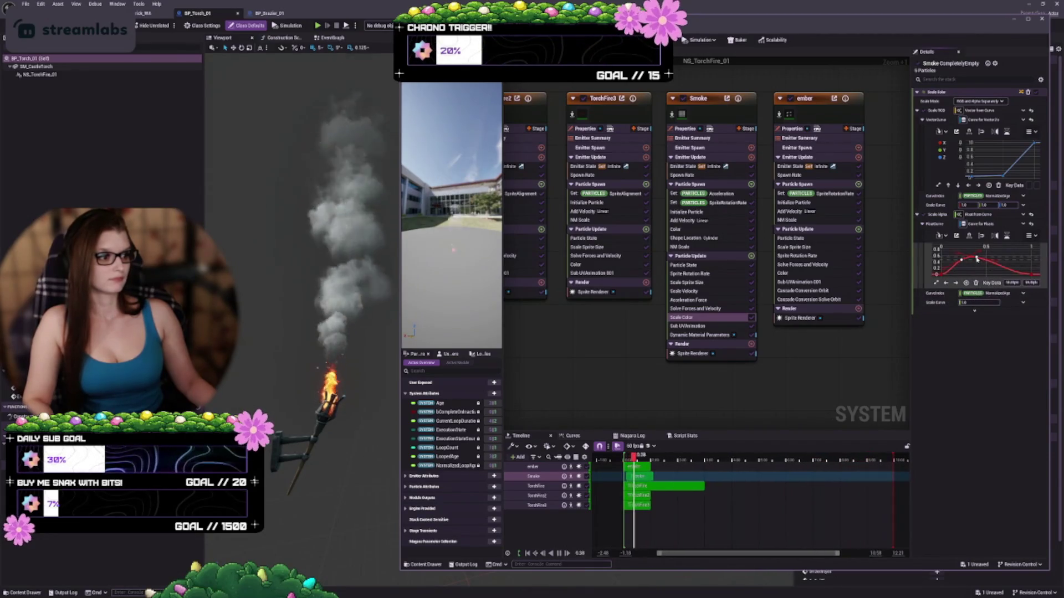
{"action": "left_click_drag", "start_coordinate": [977, 259], "coordinate": [977, 266]}
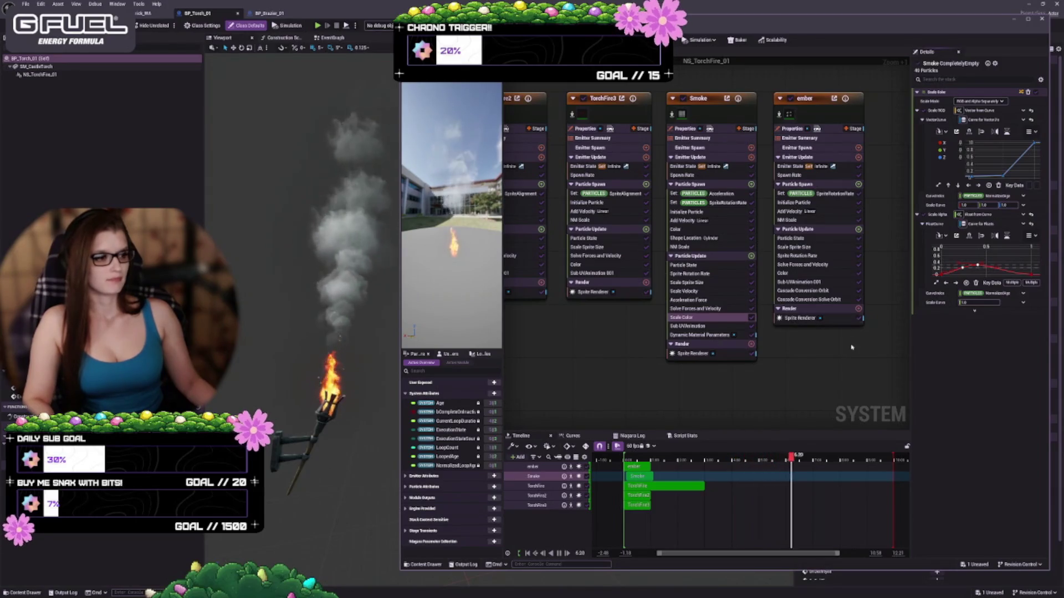
{"action": "key", "text": "ctrl+s"}
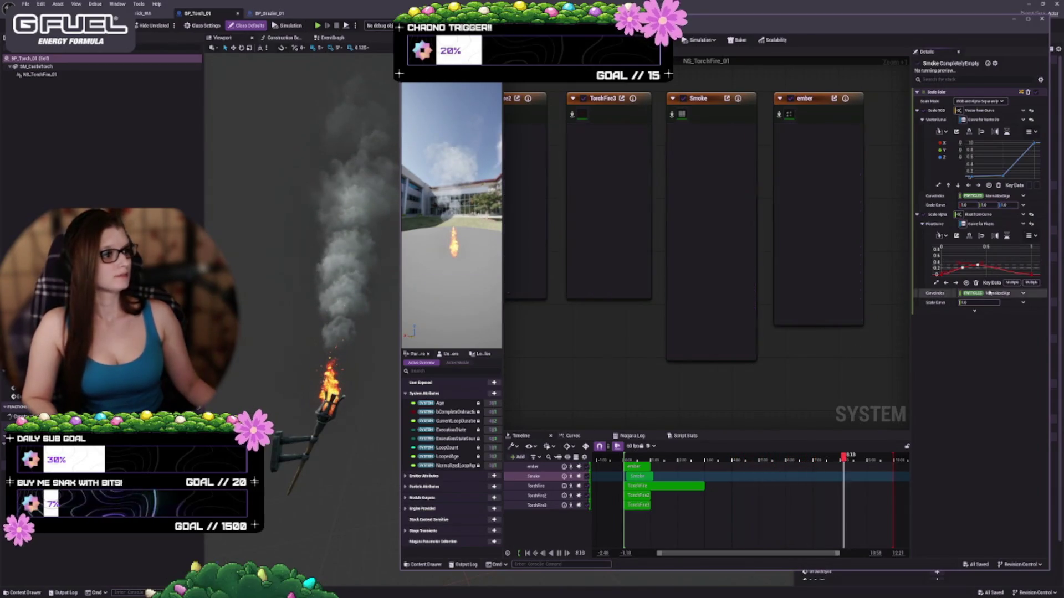
{"action": "left_click", "coordinate": [700, 328]}
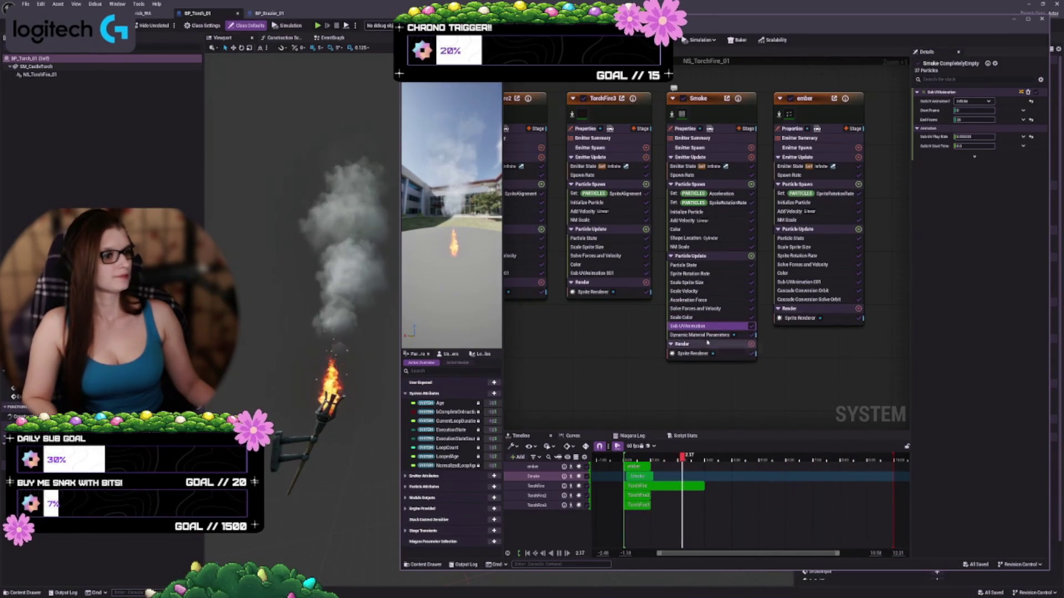
Select Dynamic Material Parameters in the Smoke emitter stack to display its three curves.
{"action": "left_click", "coordinate": [702, 335]}
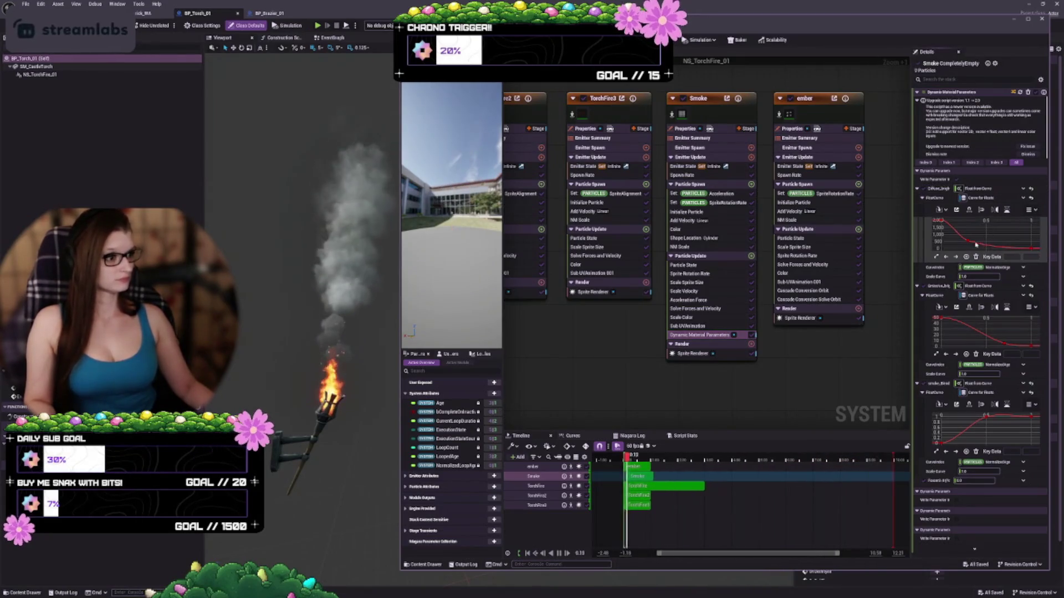
Reshape the first Dynamic Material Parameter curve, moving its second key later and lower.
{"action": "left_click_drag", "start_coordinate": [969, 242], "coordinate": [951, 228]}
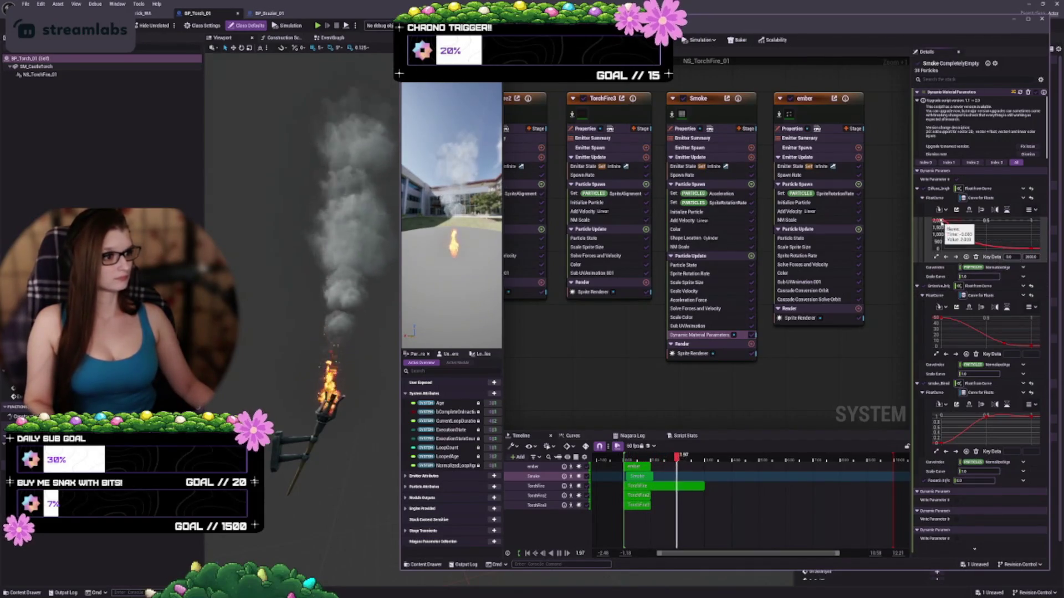
{"action": "left_click", "coordinate": [941, 220]}
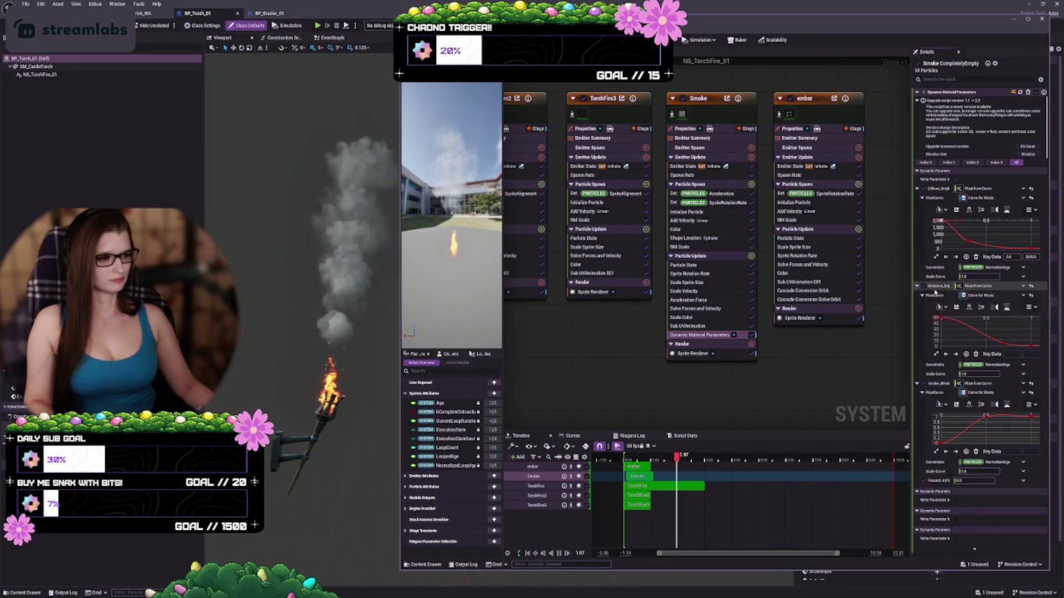
{"action": "left_click", "coordinate": [968, 242]}
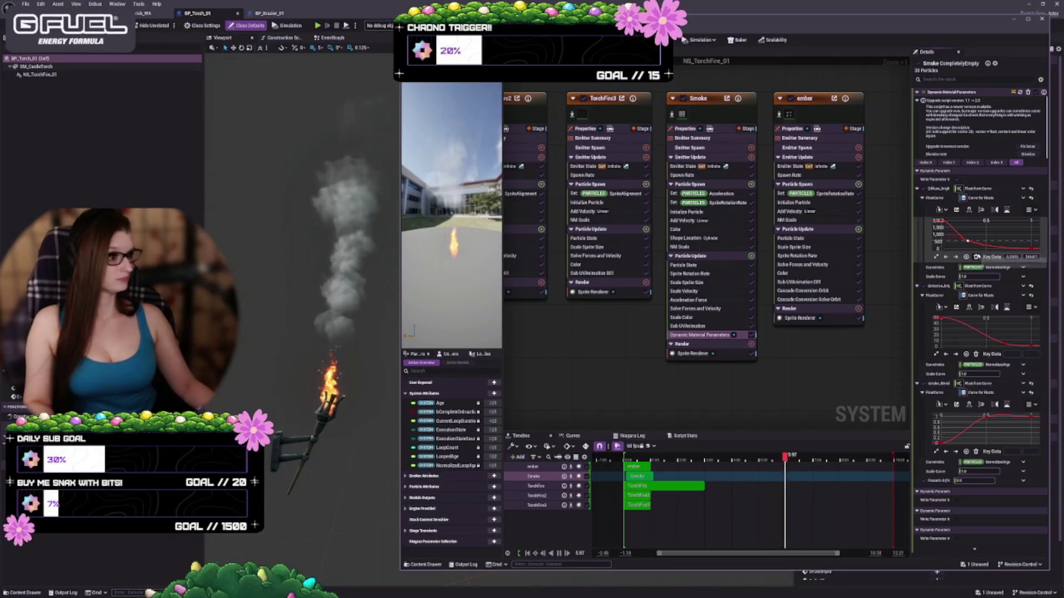
{"action": "left_click_drag", "start_coordinate": [968, 242], "coordinate": [988, 246]}
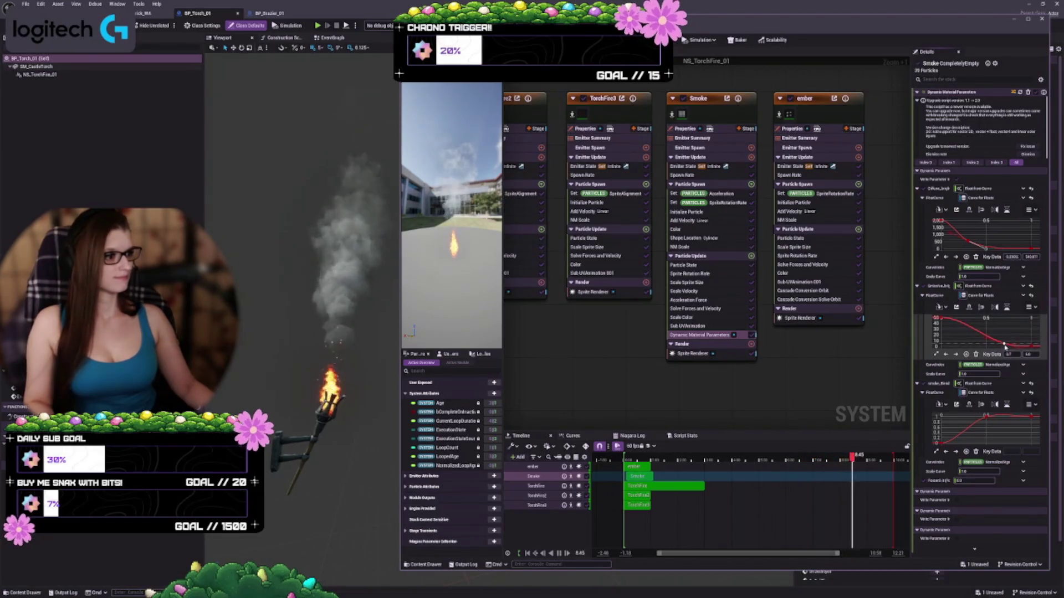
Shift keys on the second and third parameter curves slightly earlier.
{"action": "left_click_drag", "start_coordinate": [1006, 345], "coordinate": [985, 346]}
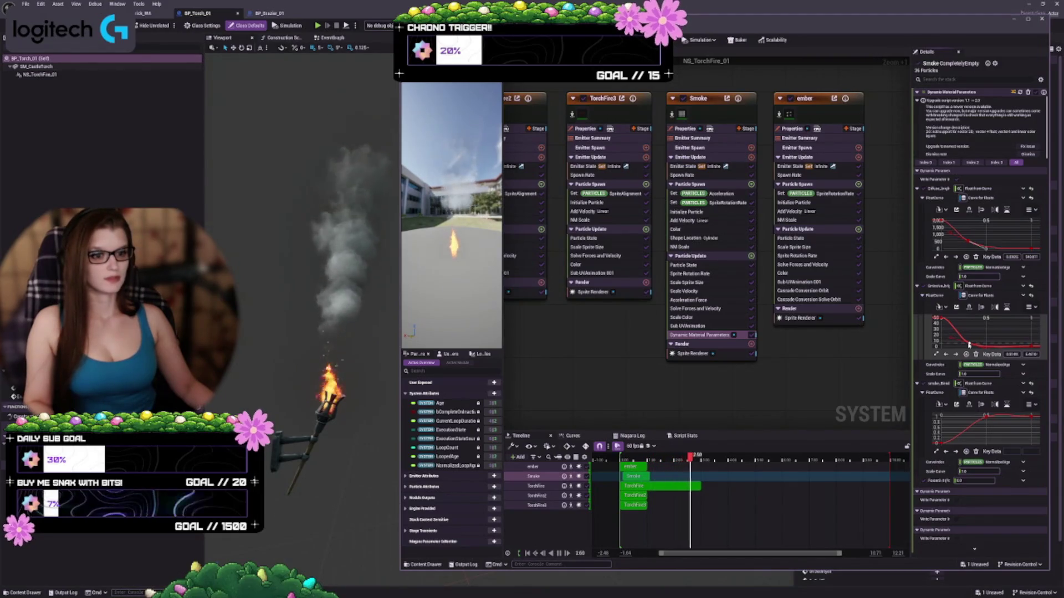
{"action": "left_click_drag", "start_coordinate": [969, 345], "coordinate": [970, 343]}
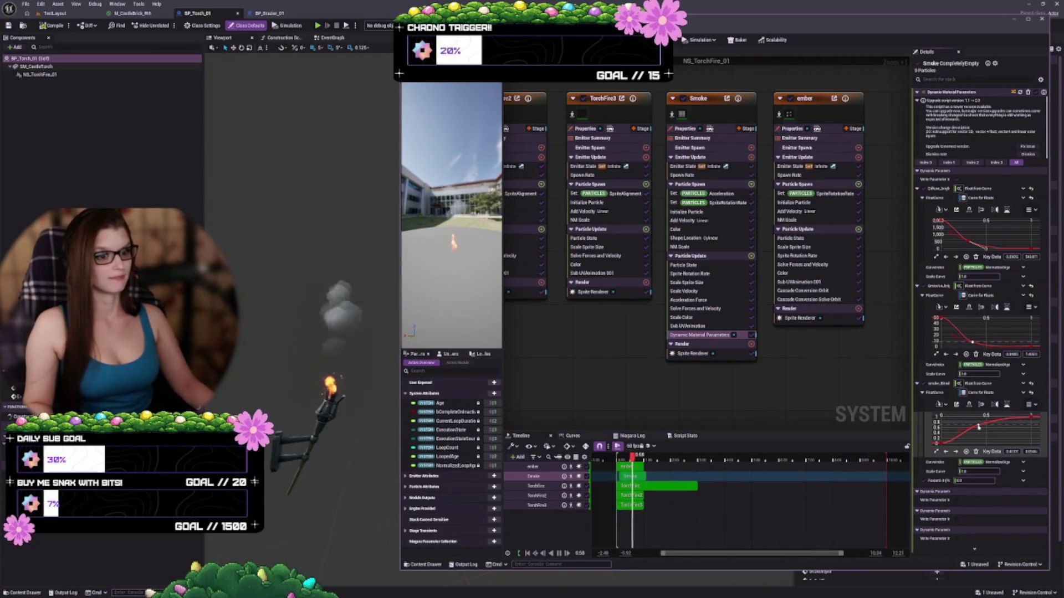
{"action": "left_click_drag", "start_coordinate": [978, 427], "coordinate": [971, 424]}
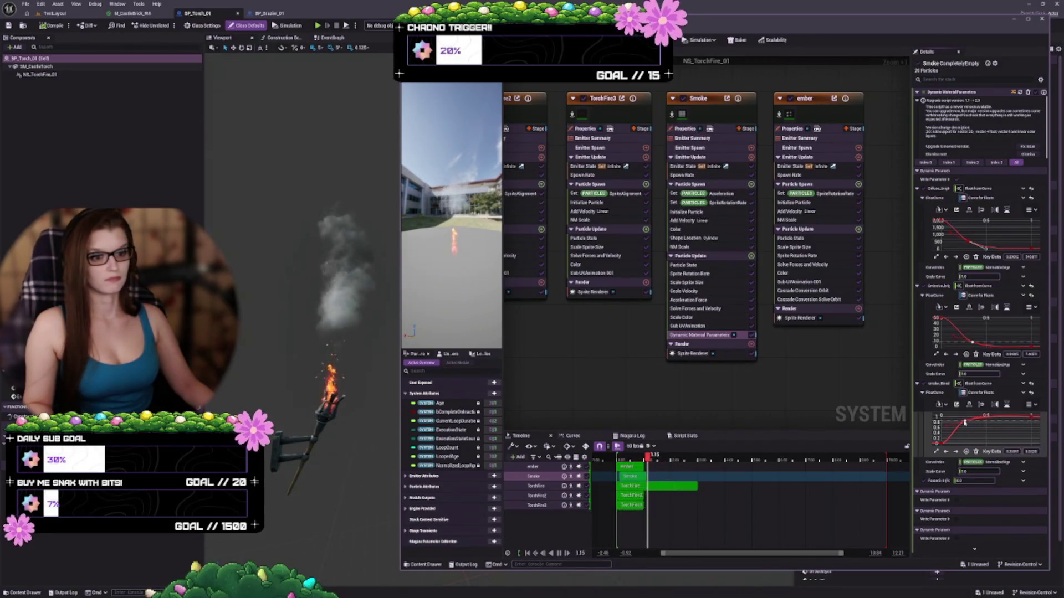
{"action": "left_click_drag", "start_coordinate": [964, 422], "coordinate": [958, 422]}
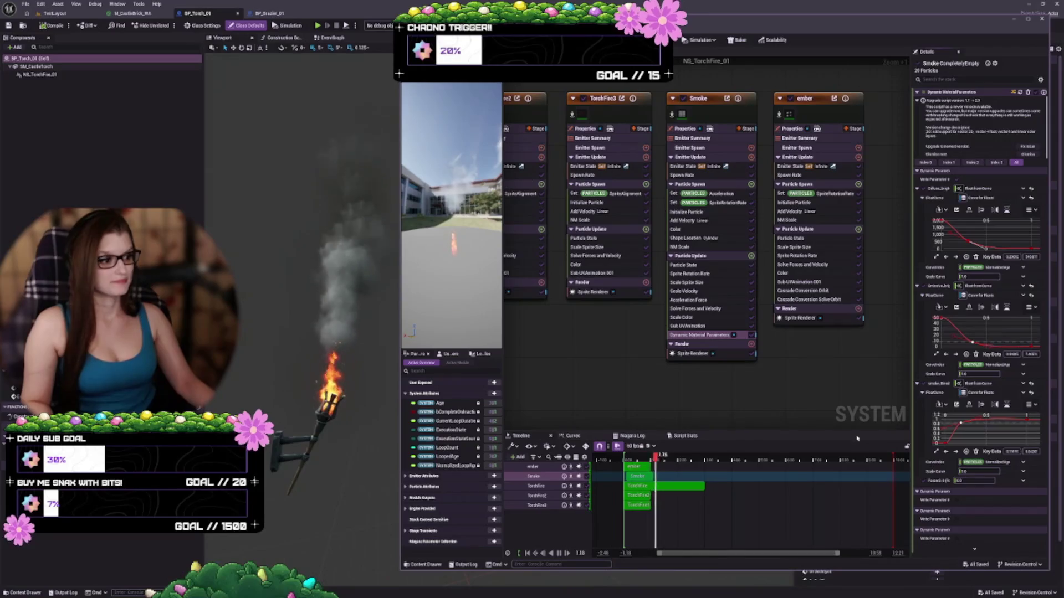
Review the Smoke emitter's Sprite Renderer, Properties, Emitter State, Spawn Rate and Acceleration settings.
{"action": "left_click", "coordinate": [696, 353]}
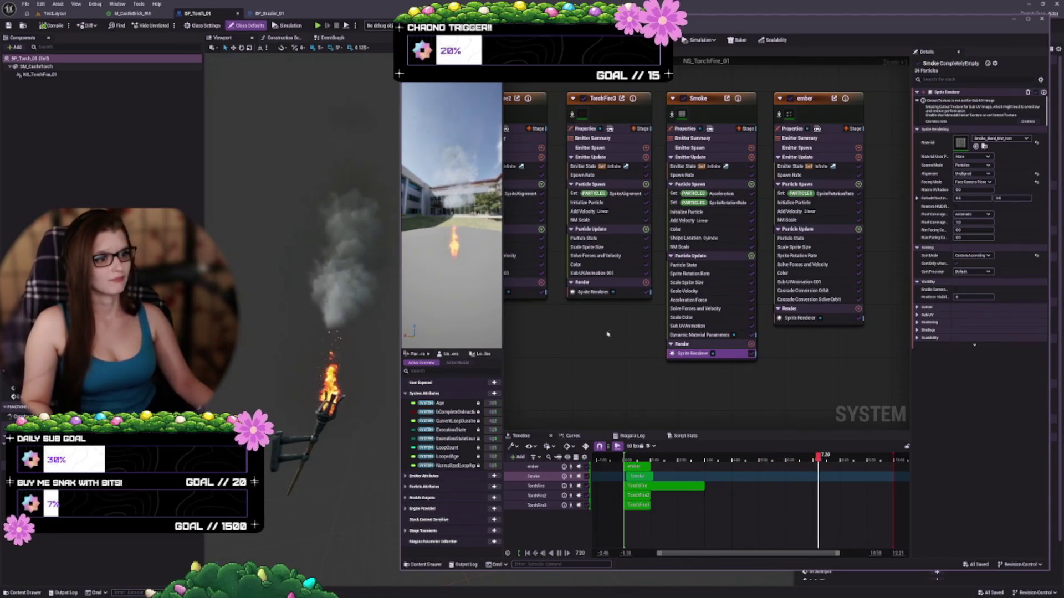
{"action": "left_click", "coordinate": [688, 128]}
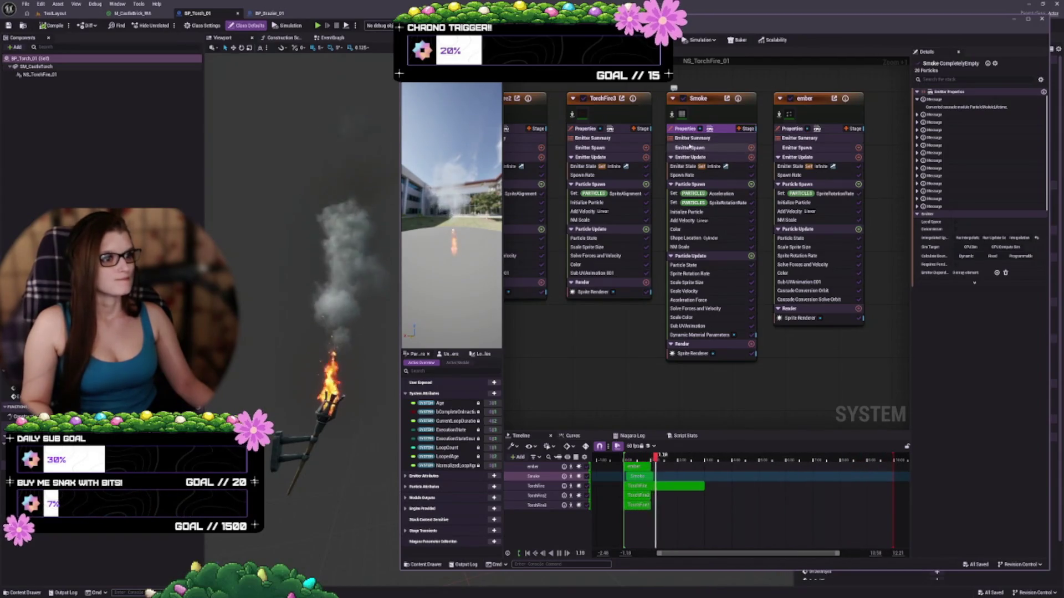
{"action": "left_click", "coordinate": [685, 166]}
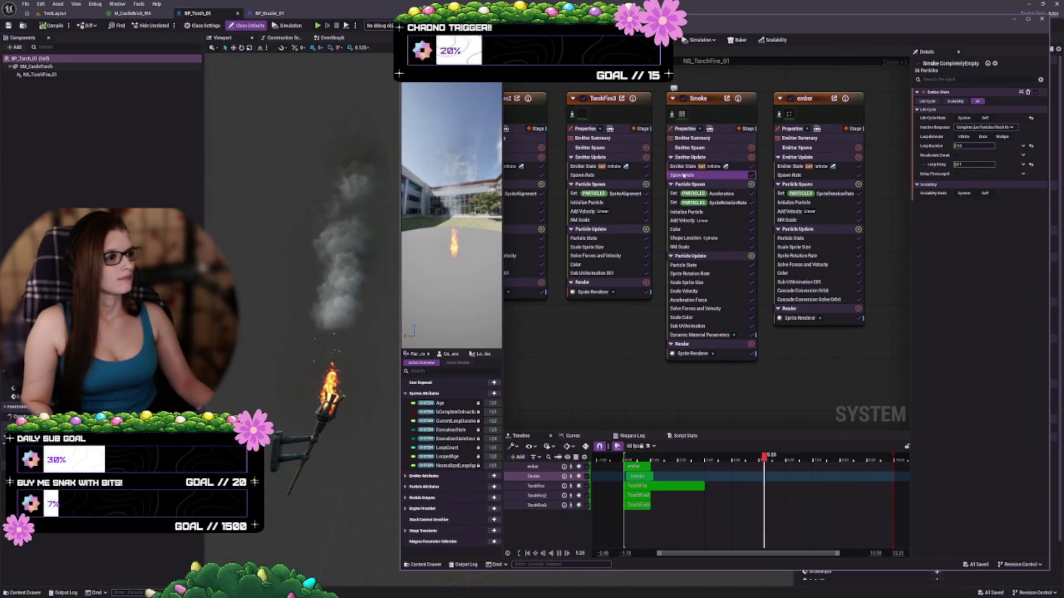
{"action": "left_click", "coordinate": [683, 175]}
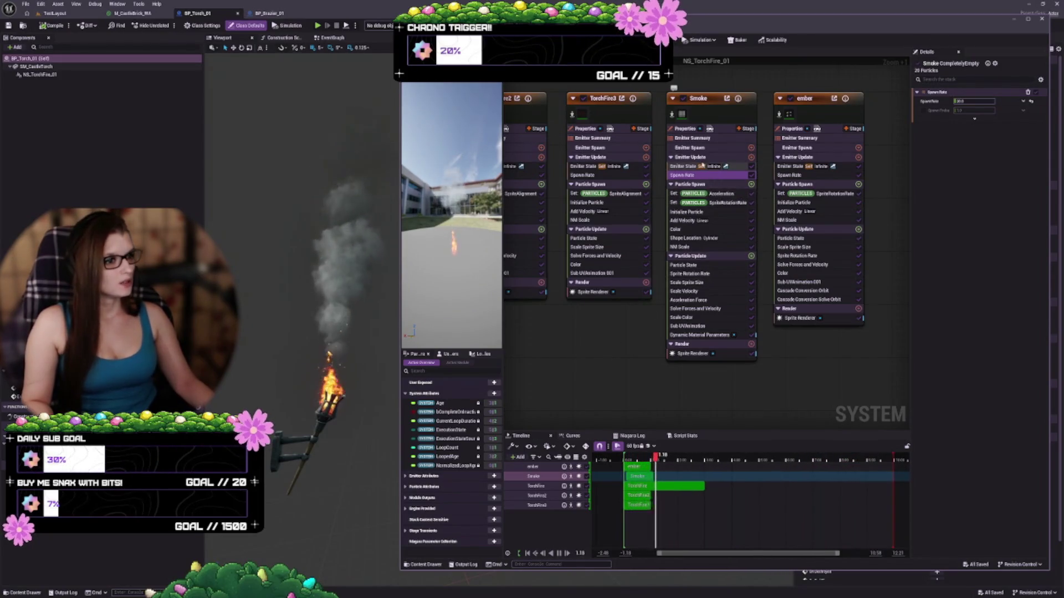
{"action": "left_click", "coordinate": [714, 193]}
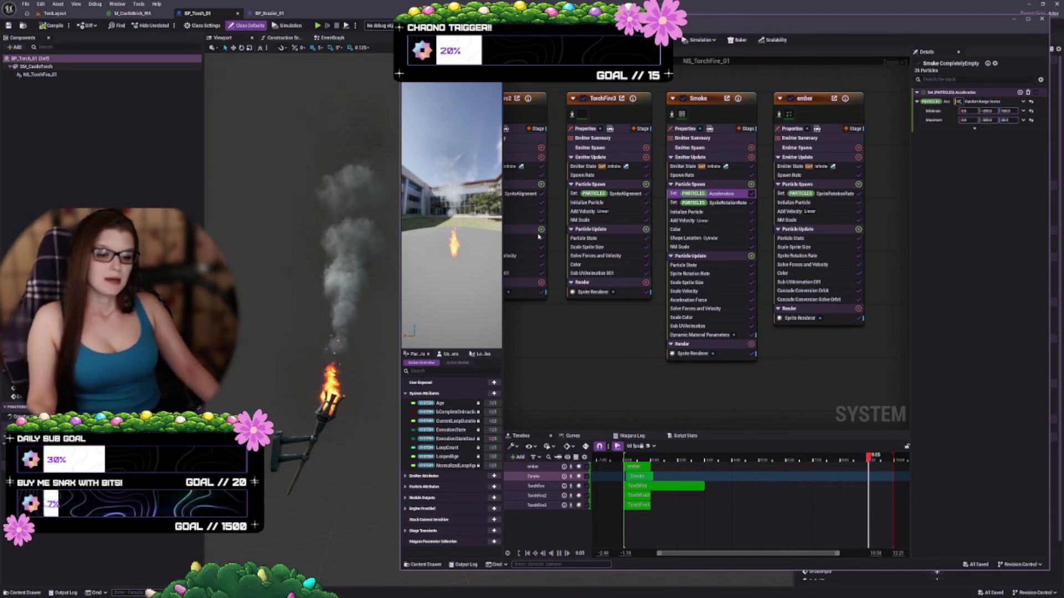
Lower the Smoke emitter's acceleration Minimum from about 1000 to 500.
{"action": "left_click_drag", "start_coordinate": [563, 384], "coordinate": [556, 382]}
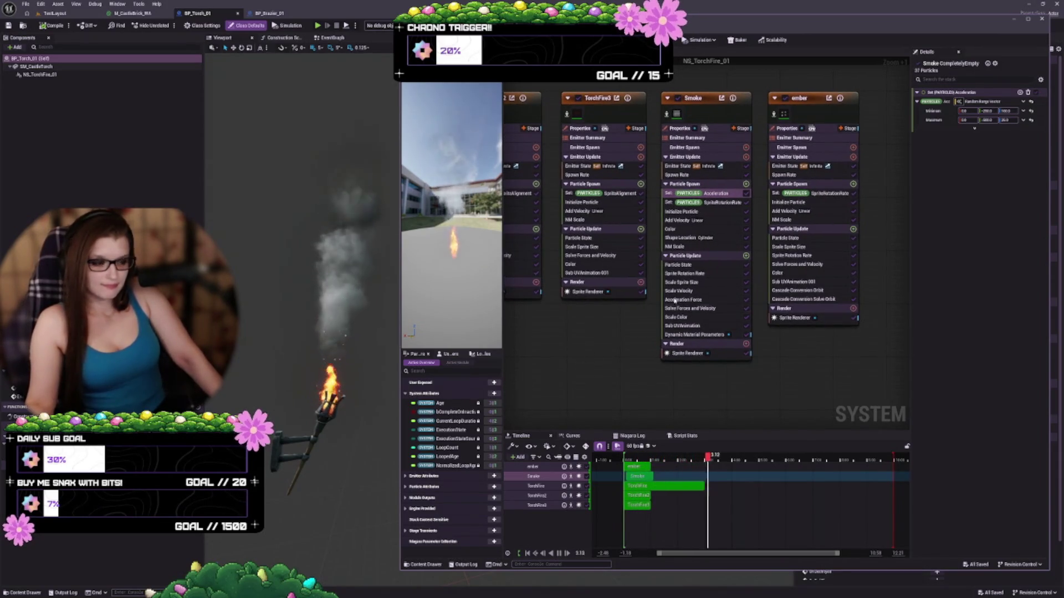
{"action": "left_click", "coordinate": [1006, 111]}
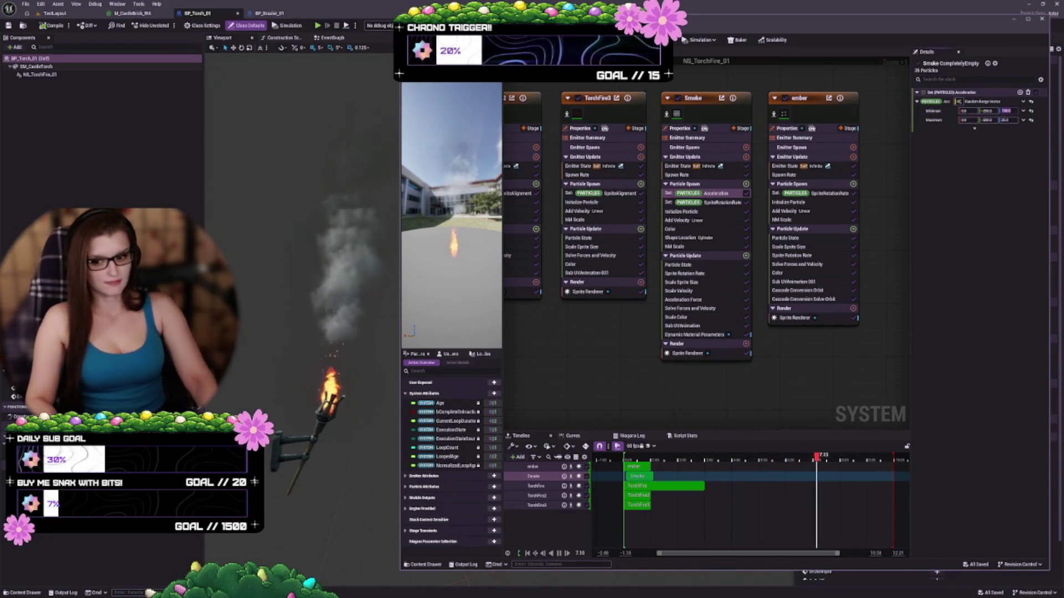
{"action": "type", "text": "500"}
{"action": "key", "text": "Return"}
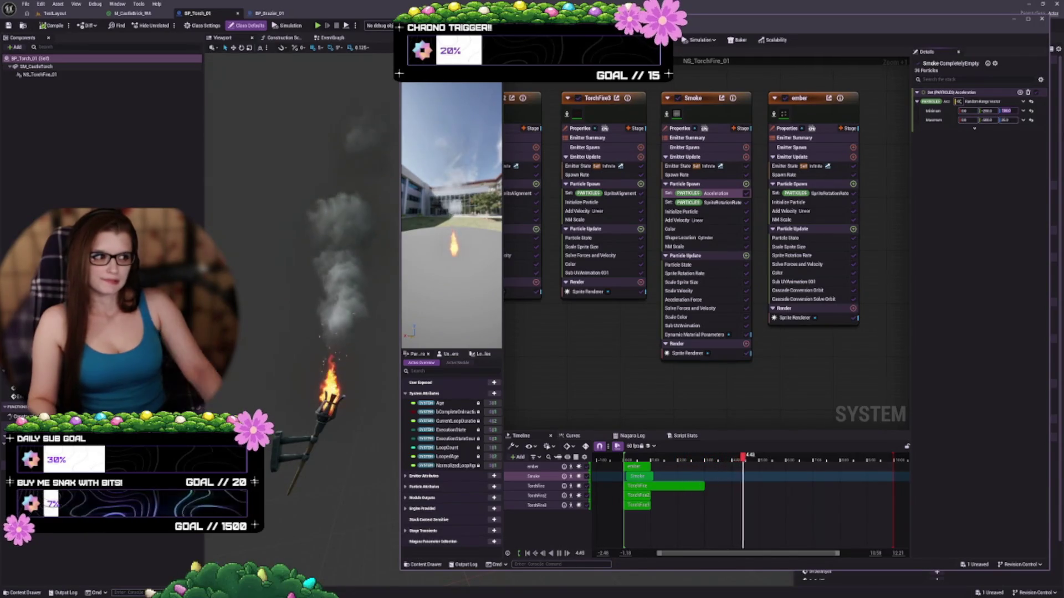
{"action": "left_click", "coordinate": [721, 203]}
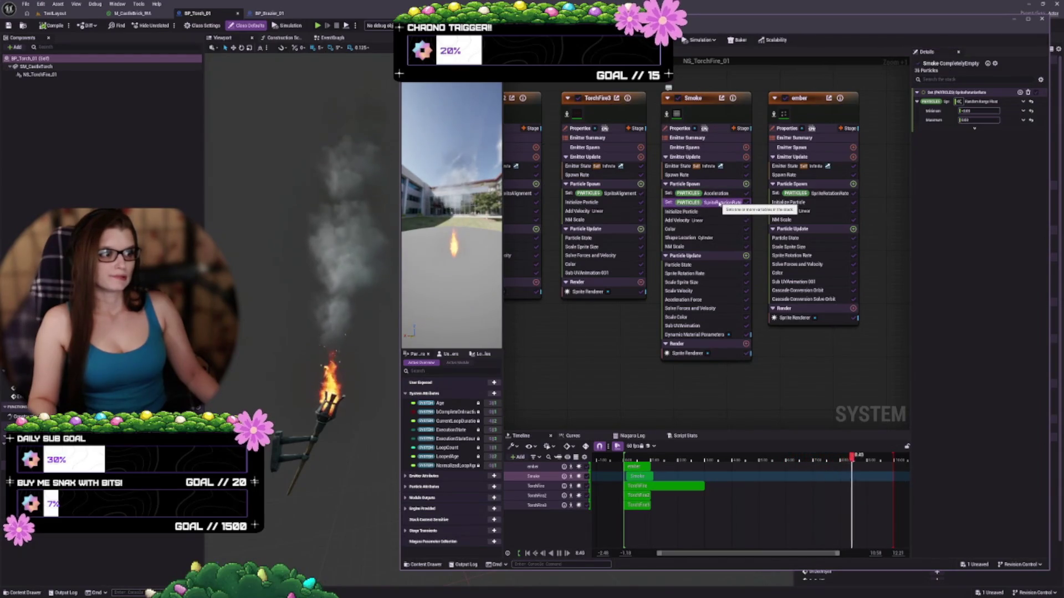
Set the Smoke Initialize Particle Lifetime Minimum to 1.5.
{"action": "left_click", "coordinate": [682, 211]}
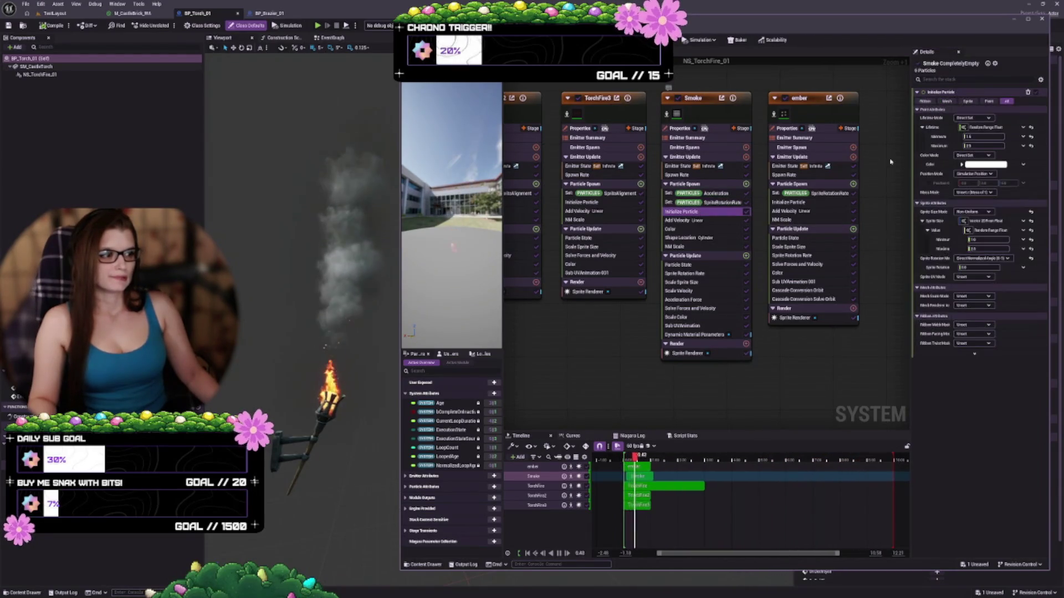
{"action": "left_click", "coordinate": [981, 136]}
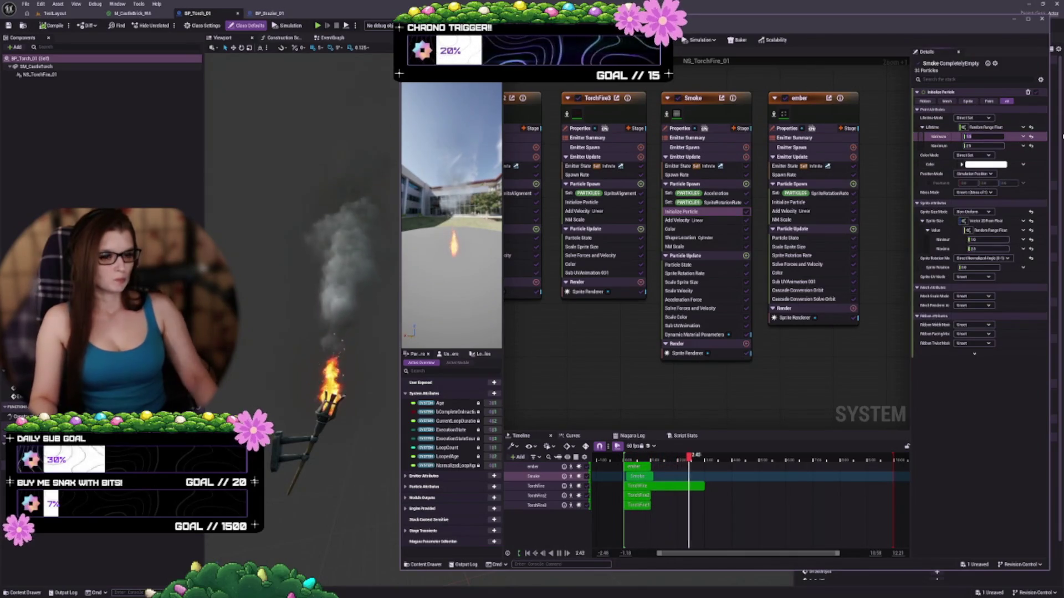
{"action": "type", "text": "1.5"}
{"action": "key", "text": "Return"}
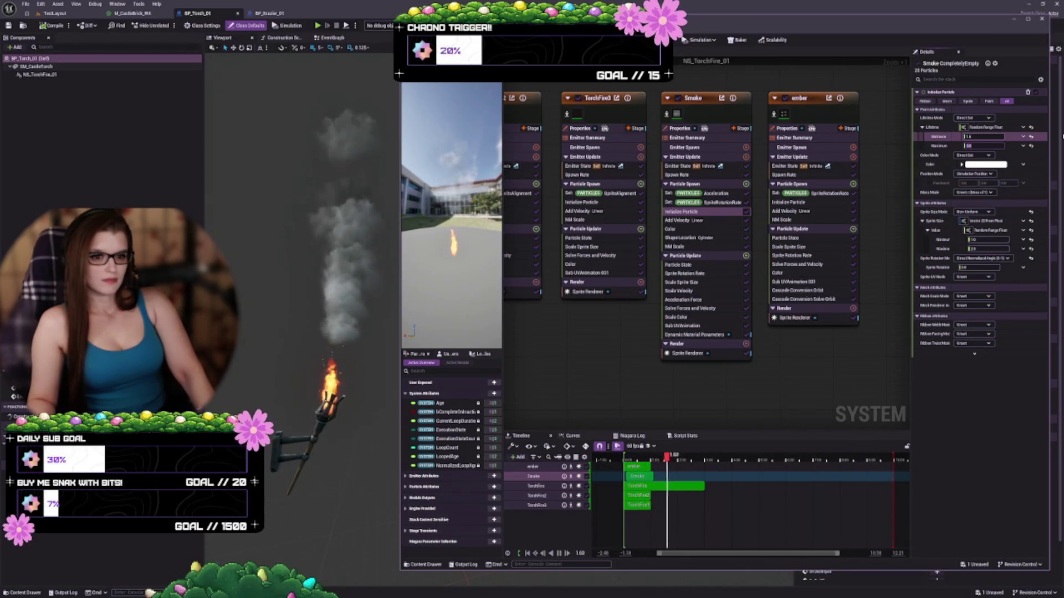
Retune the Smoke sprite size range, setting the minimum to about 1.25.
{"action": "key", "text": "Return"}
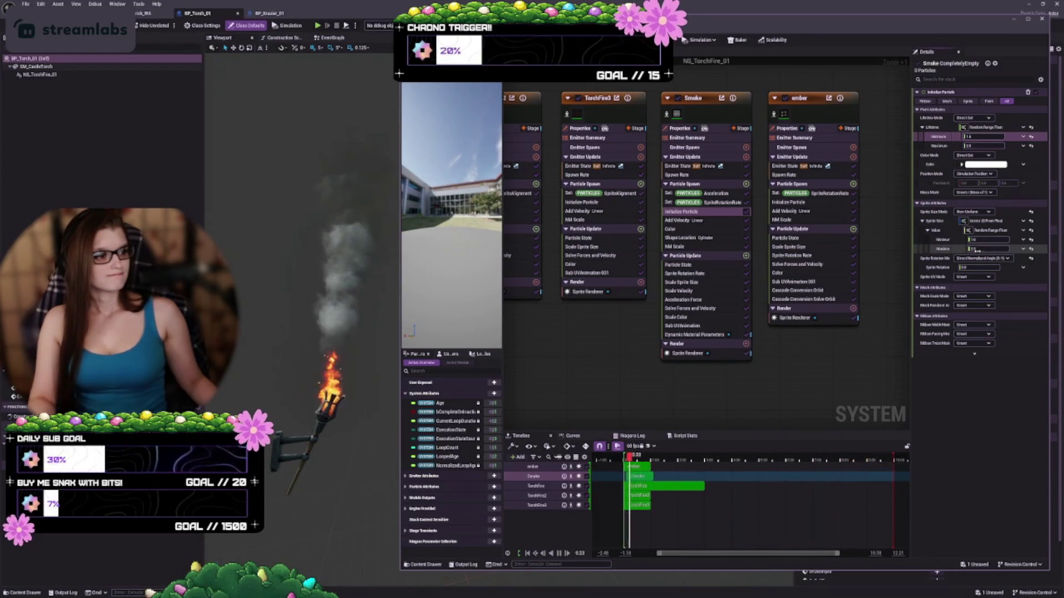
{"action": "key", "text": "Return"}
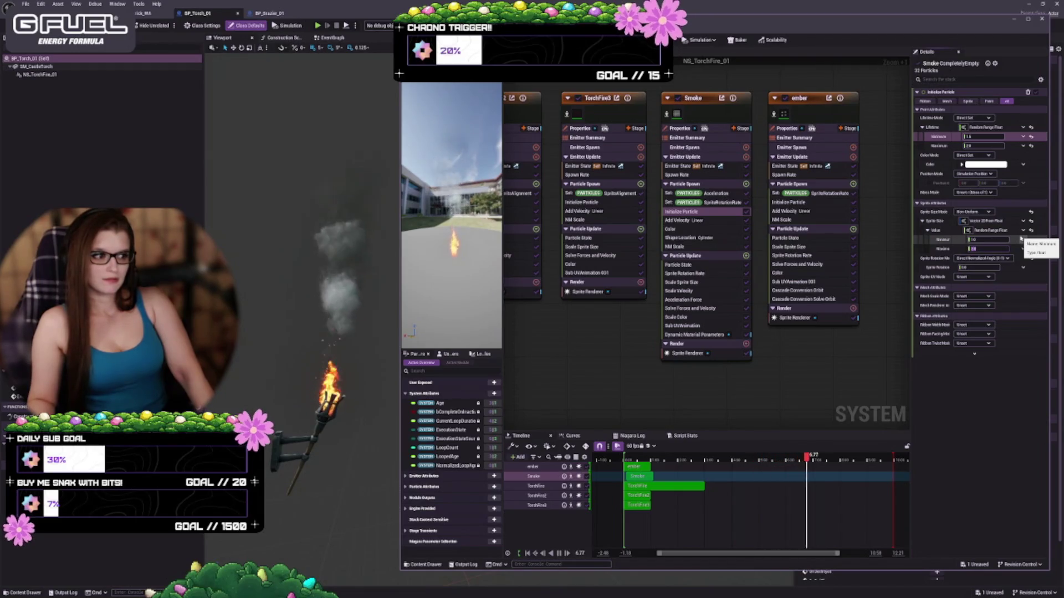
{"action": "key", "text": "Return"}
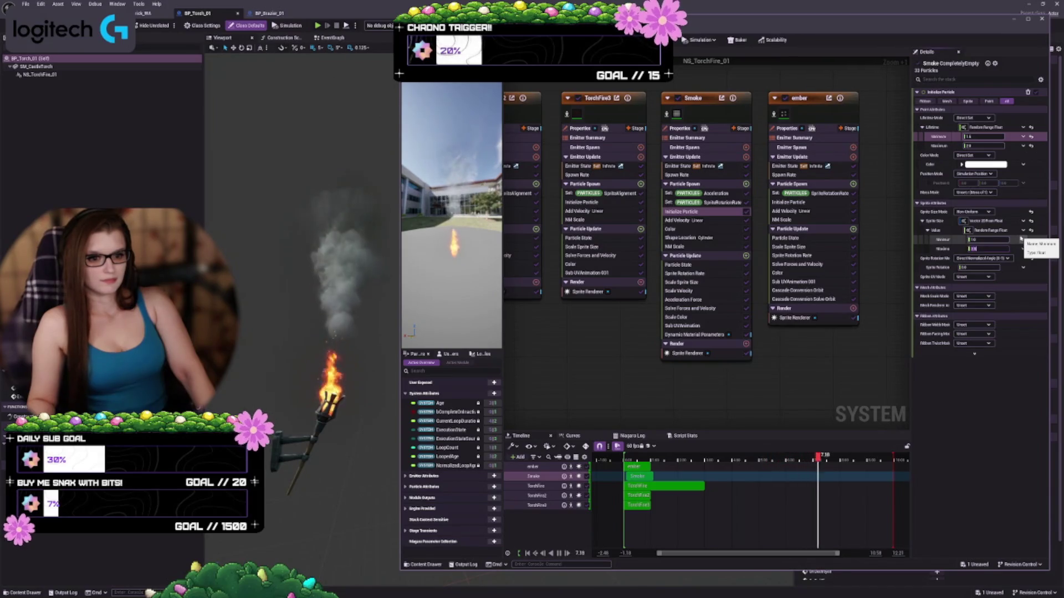
{"action": "key", "text": "Return"}
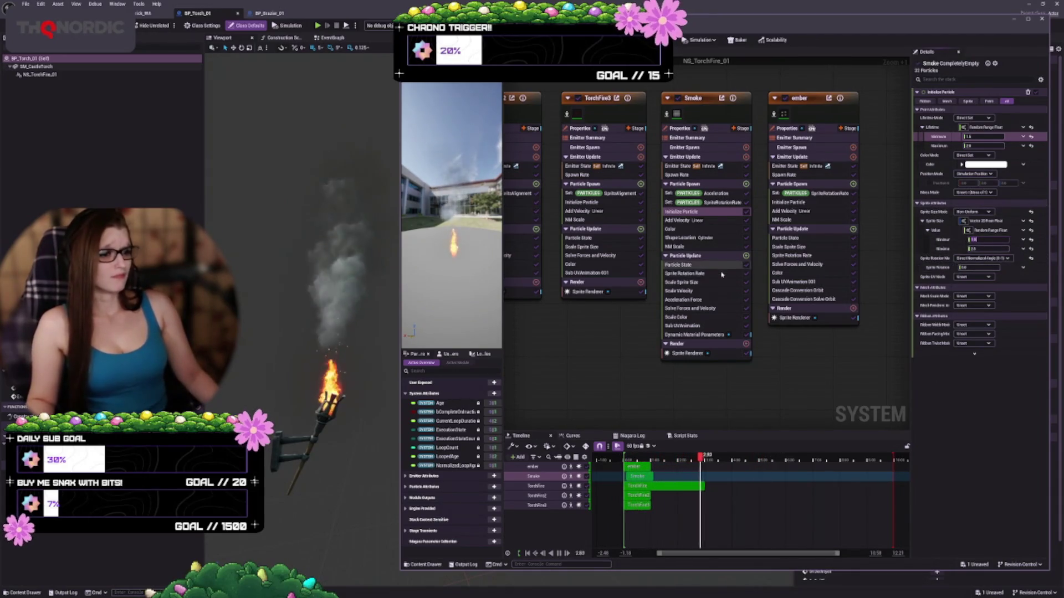
Set the Smoke acceleration's Minimum Y to -120 and enter a new Maximum Y value.
{"action": "left_click", "coordinate": [718, 221]}
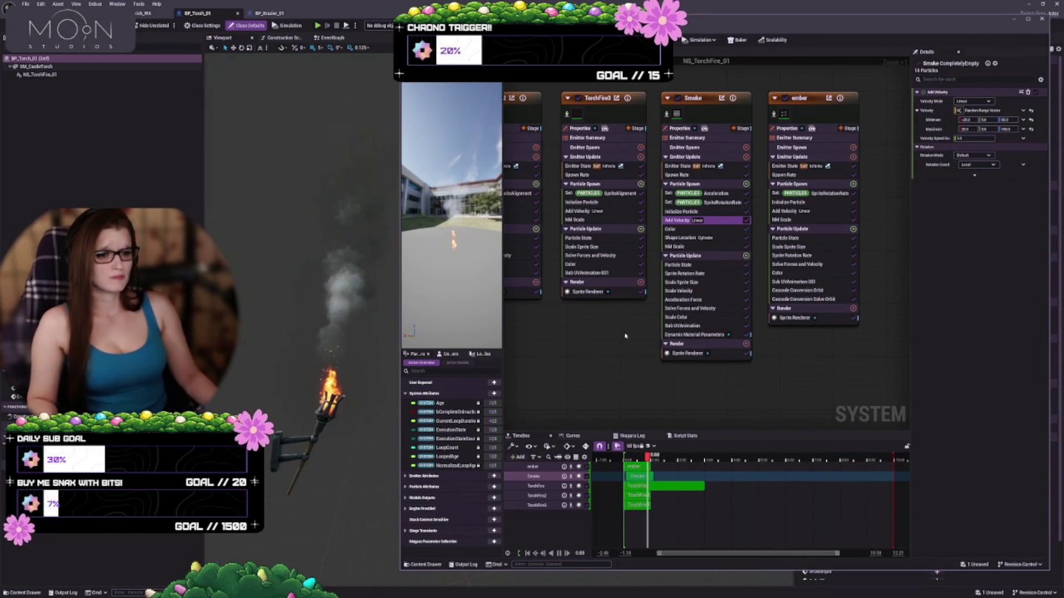
{"action": "left_click", "coordinate": [719, 194]}
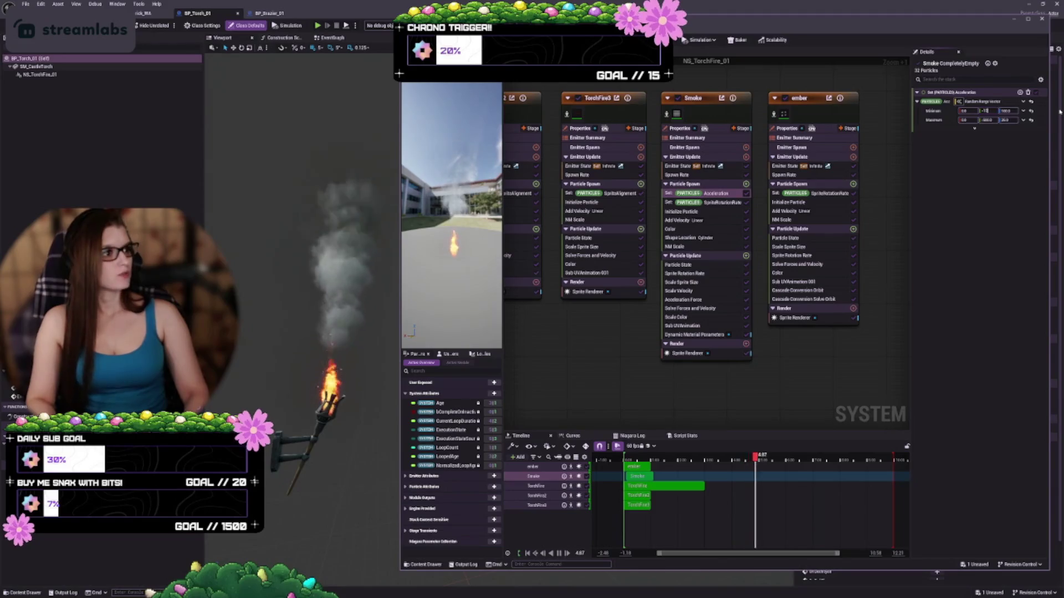
{"action": "type", "text": "20"}
{"action": "key", "text": "Tab"}
{"action": "type", "text": "20"}
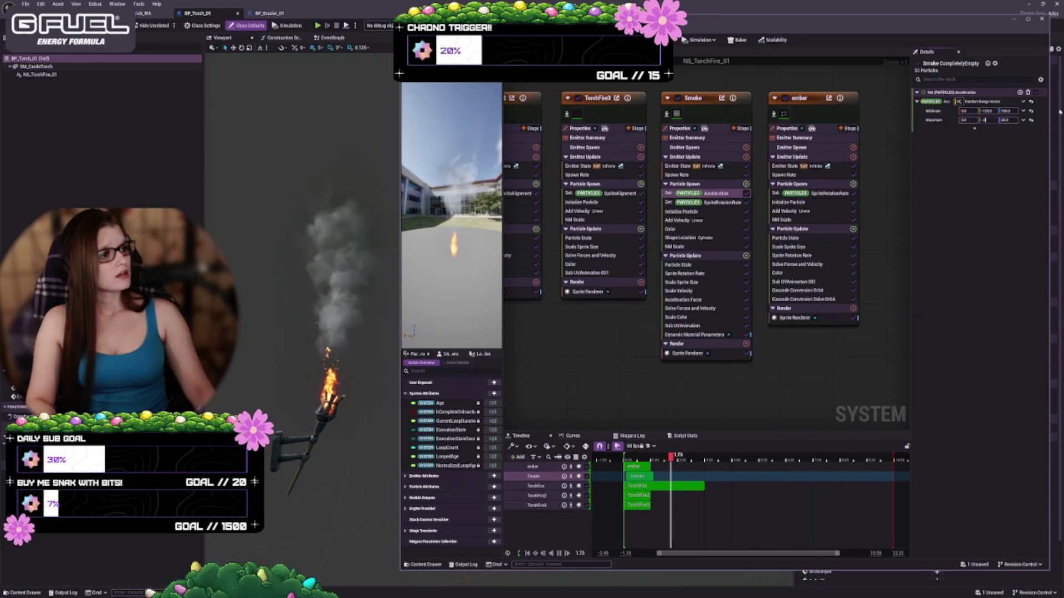
{"action": "key", "text": "Tab"}
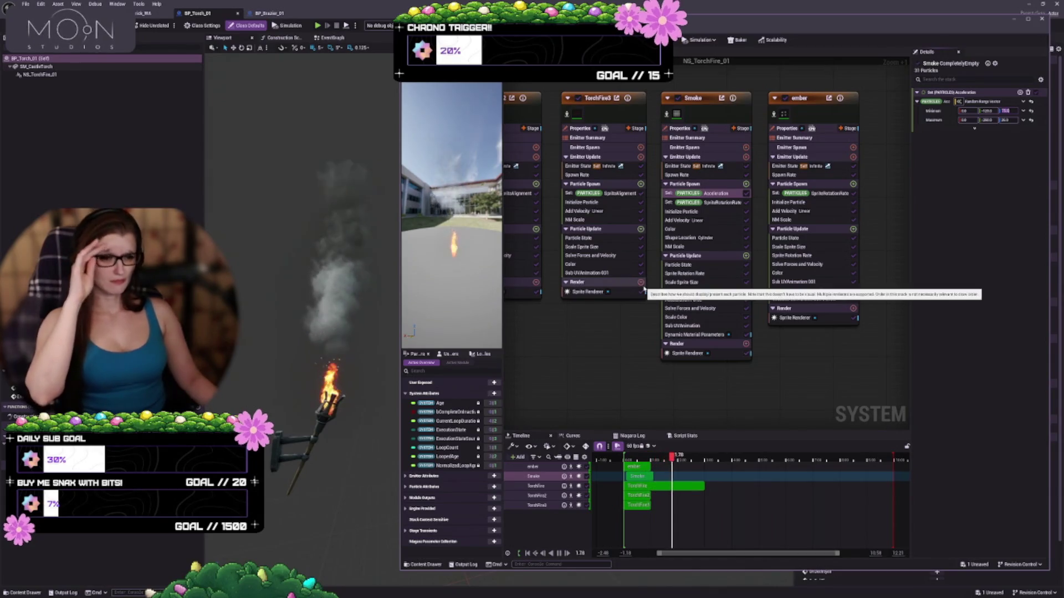
{"action": "left_click", "coordinate": [716, 203]}
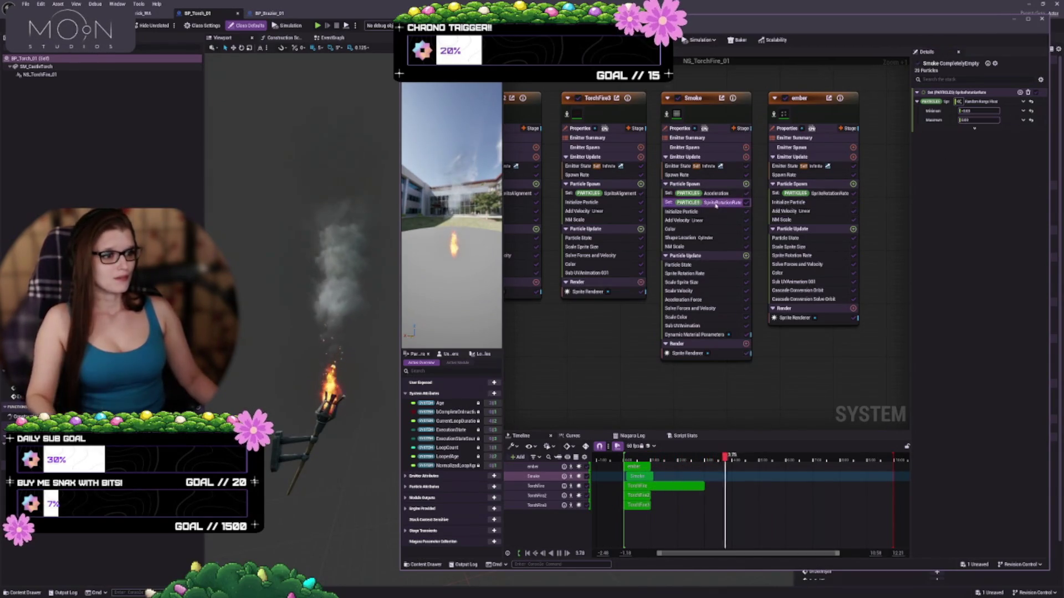
{"action": "left_click", "coordinate": [709, 220]}
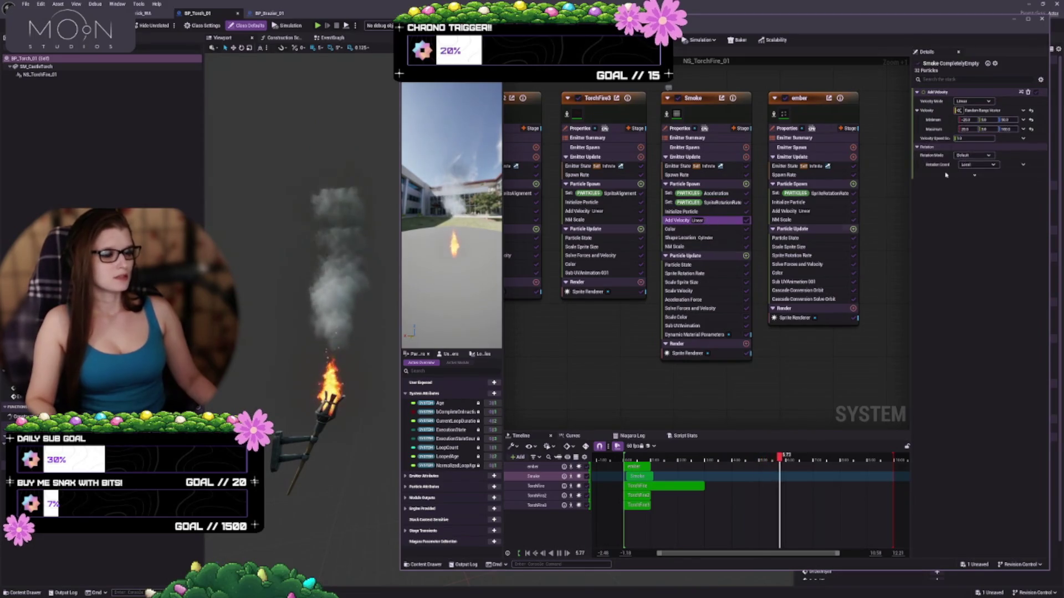
{"action": "left_click", "coordinate": [746, 220]}
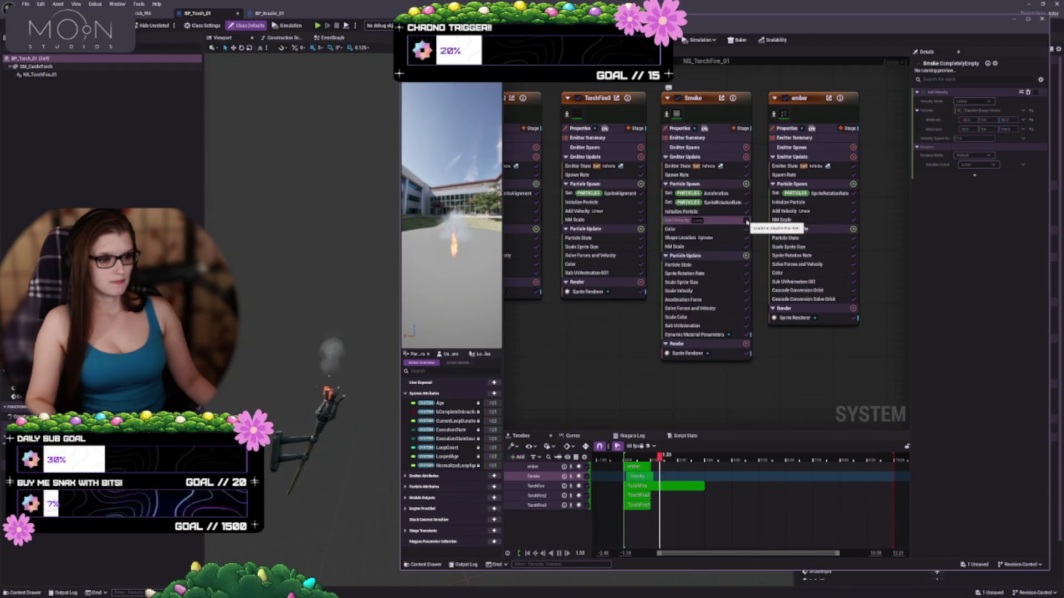
{"action": "left_click", "coordinate": [747, 221]}
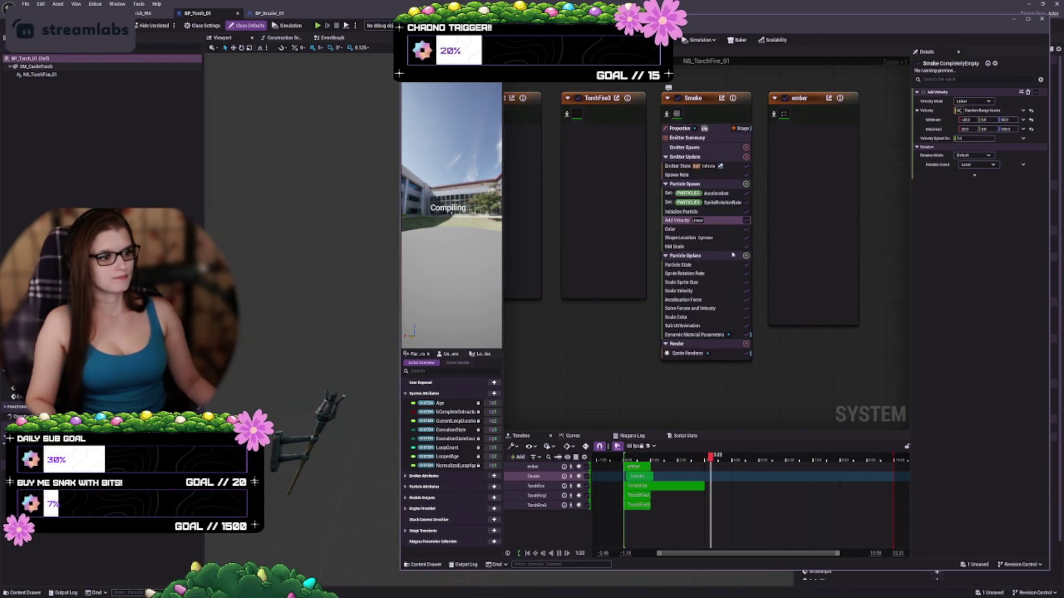
{"action": "left_click", "coordinate": [747, 194]}
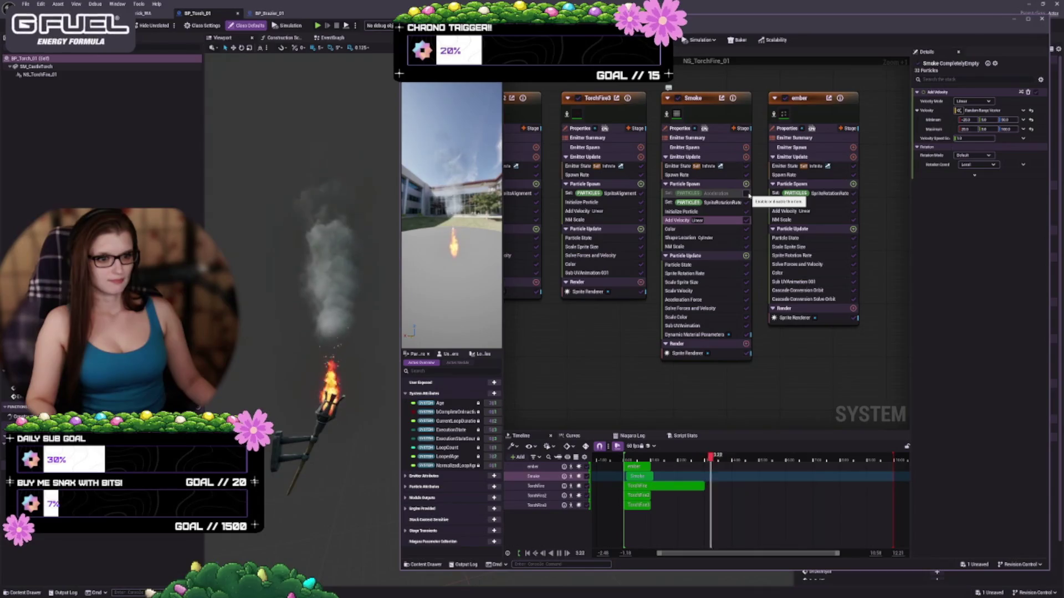
{"action": "left_click", "coordinate": [746, 193]}
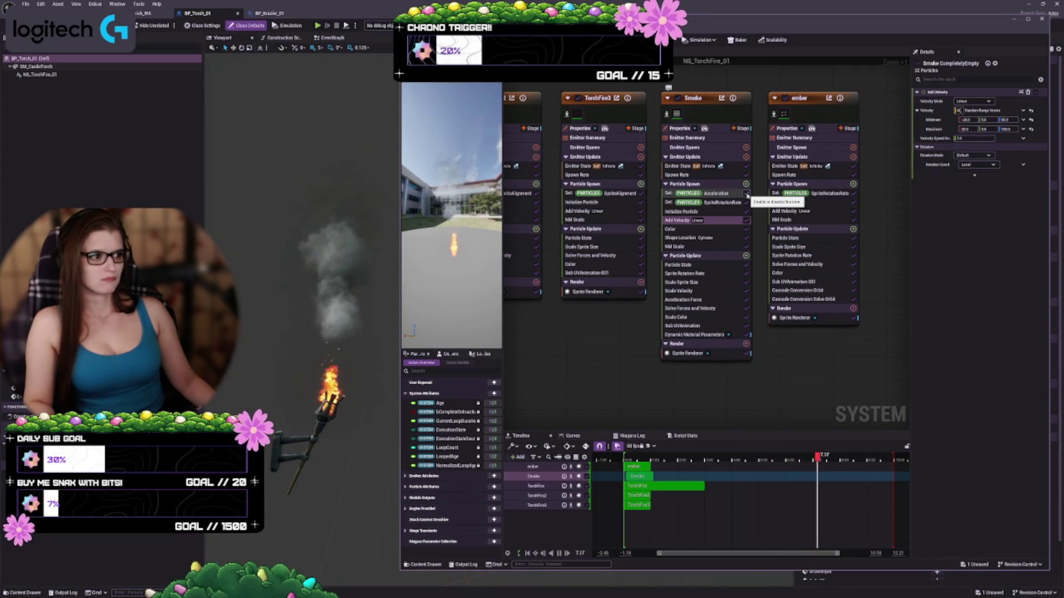
{"action": "left_click", "coordinate": [746, 194]}
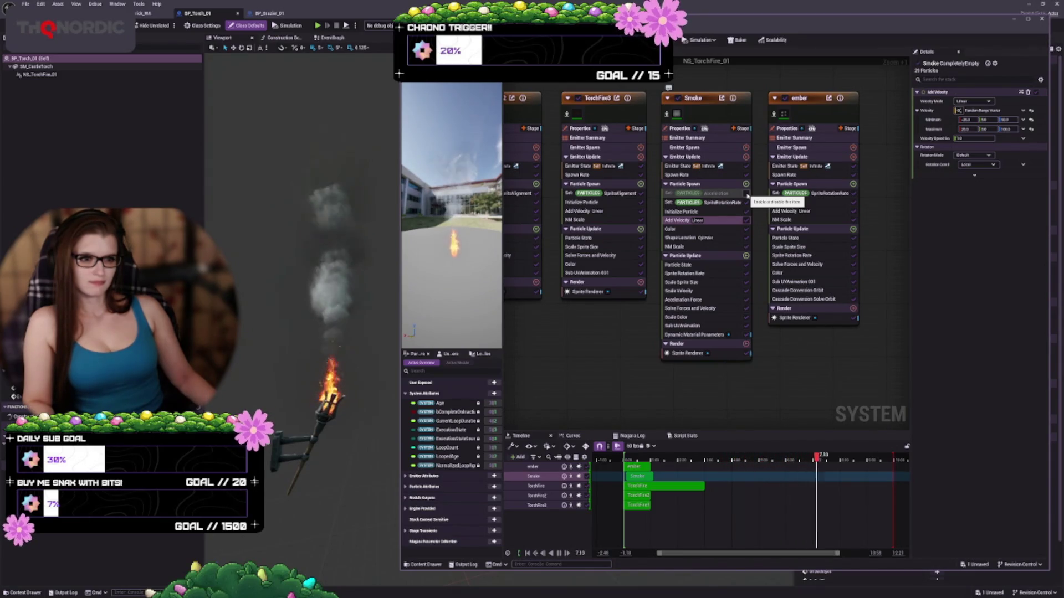
{"action": "left_click", "coordinate": [746, 194]}
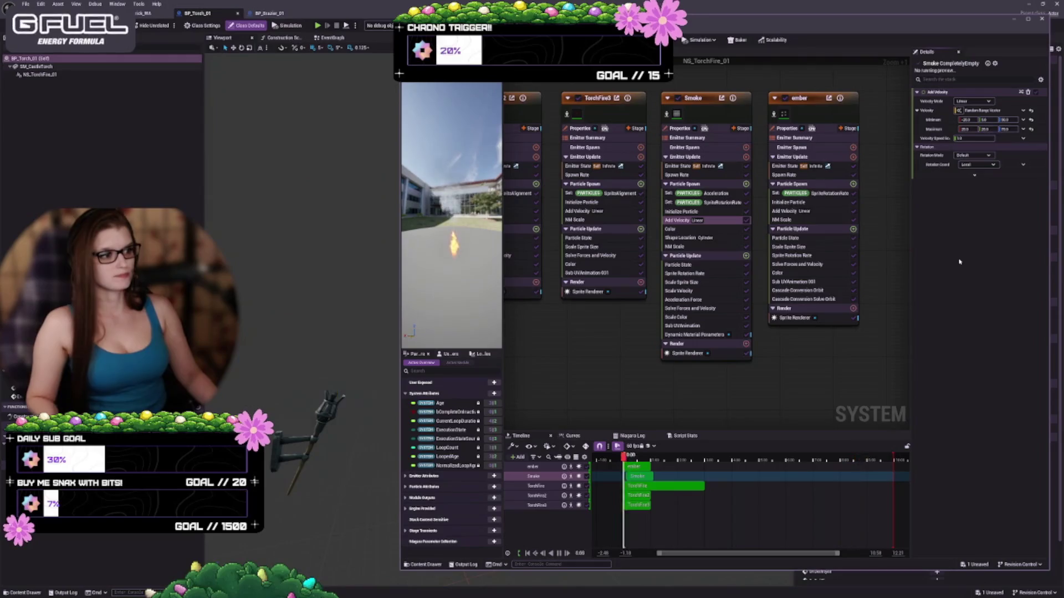
{"action": "key", "text": "ctrl+z"}
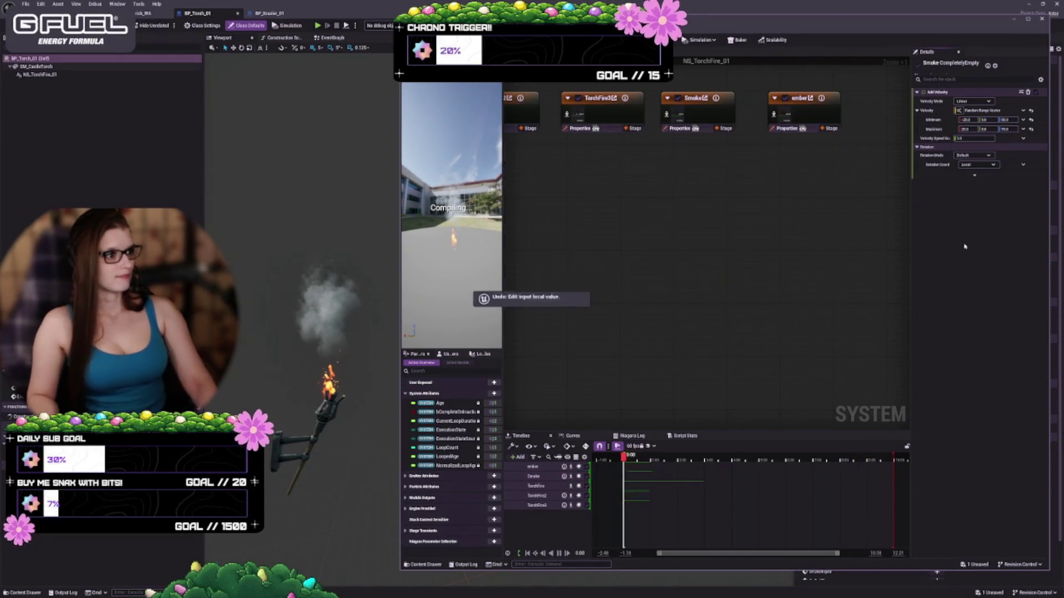
Undo the earlier velocity edit and set Add Velocity Minimum X to -10.
{"action": "key", "text": "ctrl+z"}
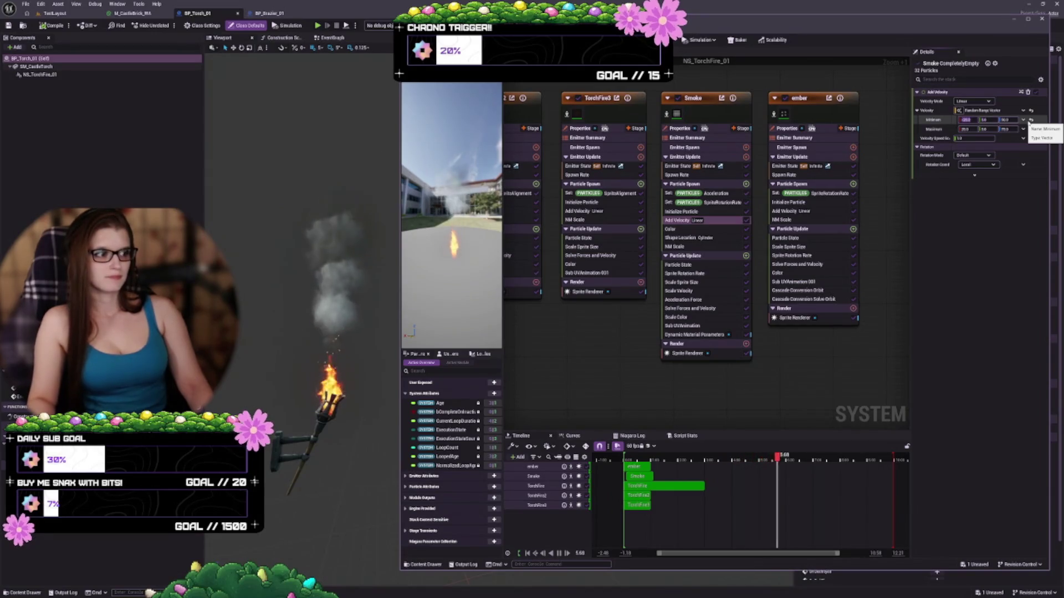
{"action": "type", "text": "10"}
{"action": "key", "text": "Tab"}
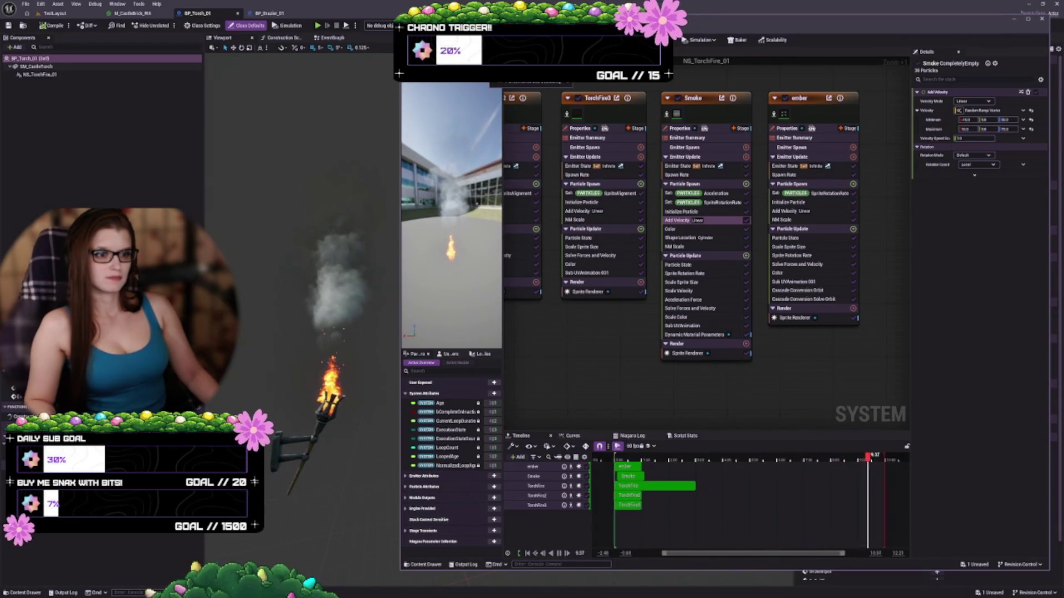
{"action": "left_click", "coordinate": [491, 78]}
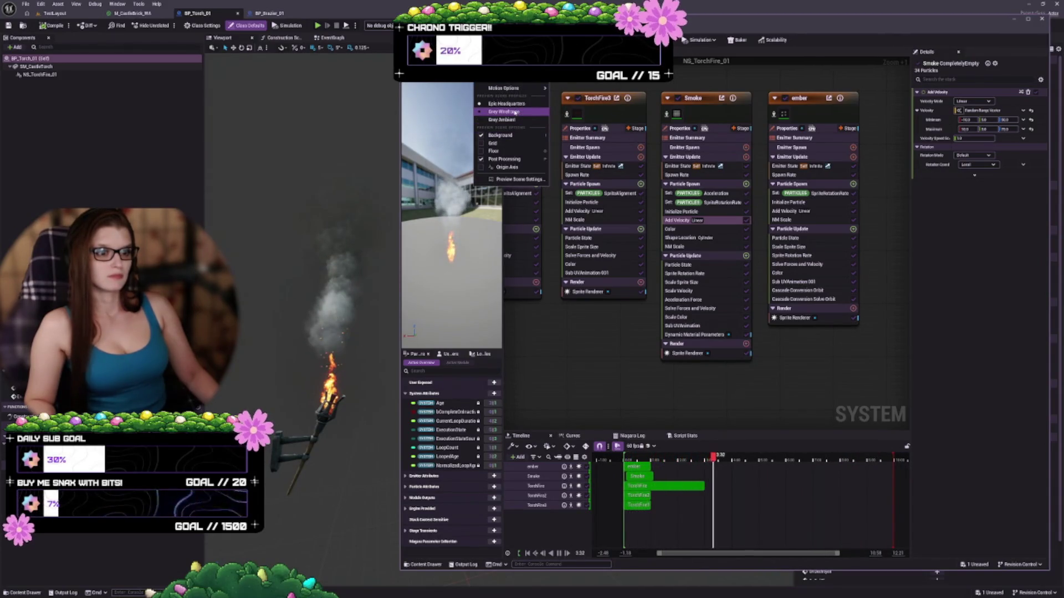
Try Grey Ambient and Epic Headquarters preview scenes, hide the background, and widen the preview panel.
{"action": "left_click", "coordinate": [516, 120]}
{"action": "left_click", "coordinate": [491, 78]}
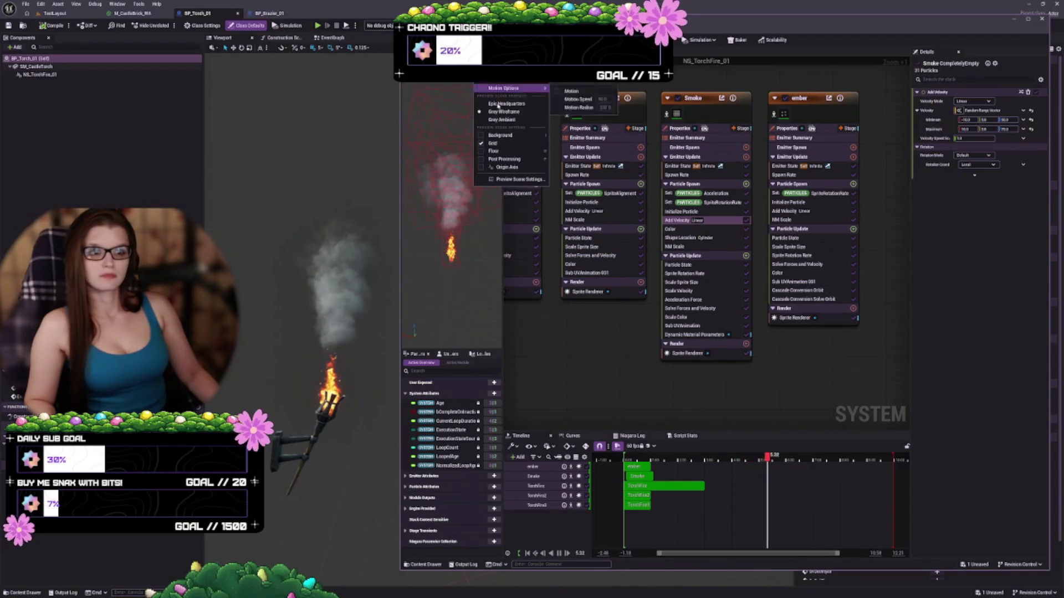
{"action": "left_click", "coordinate": [507, 177]}
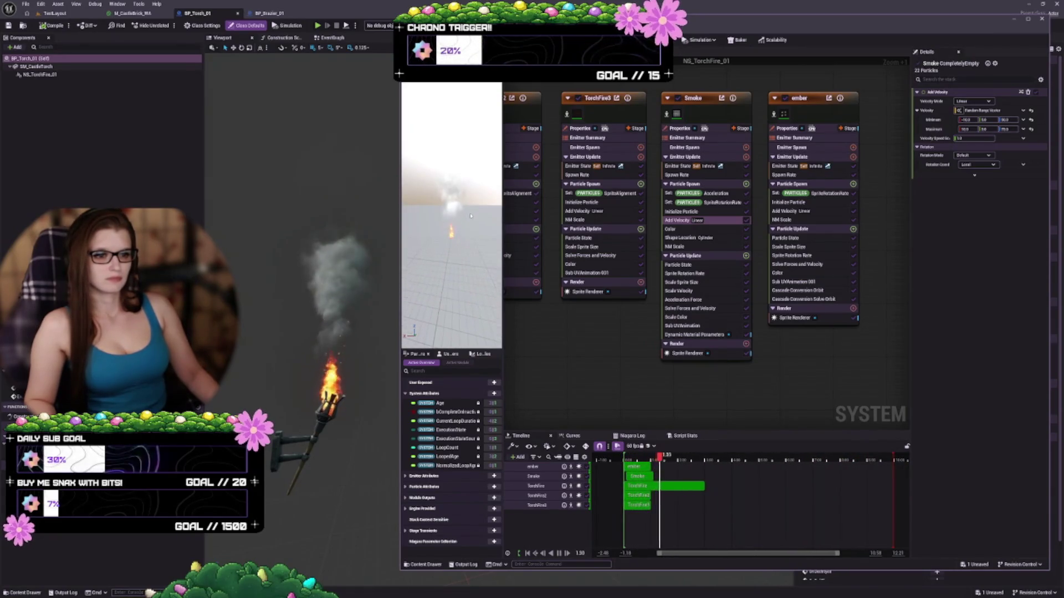
{"action": "left_click", "coordinate": [491, 77]}
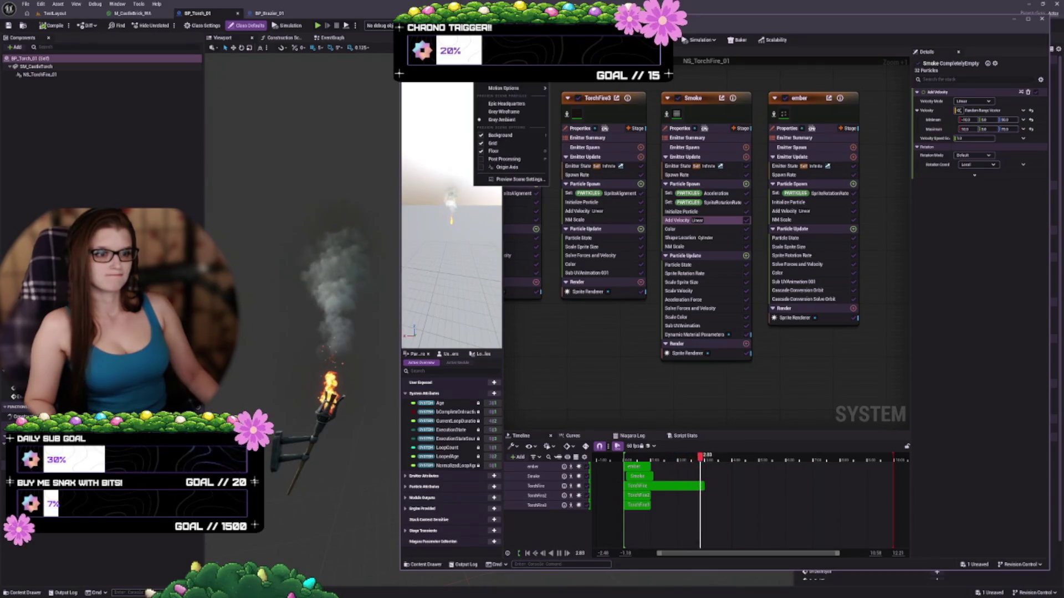
{"action": "left_click", "coordinate": [518, 104]}
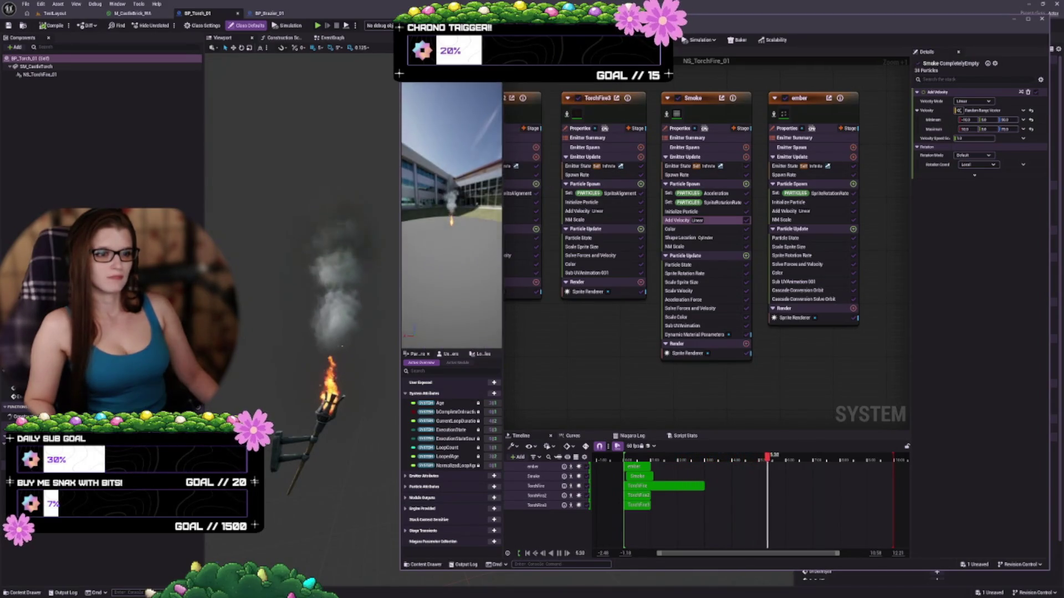
{"action": "left_click", "coordinate": [490, 77]}
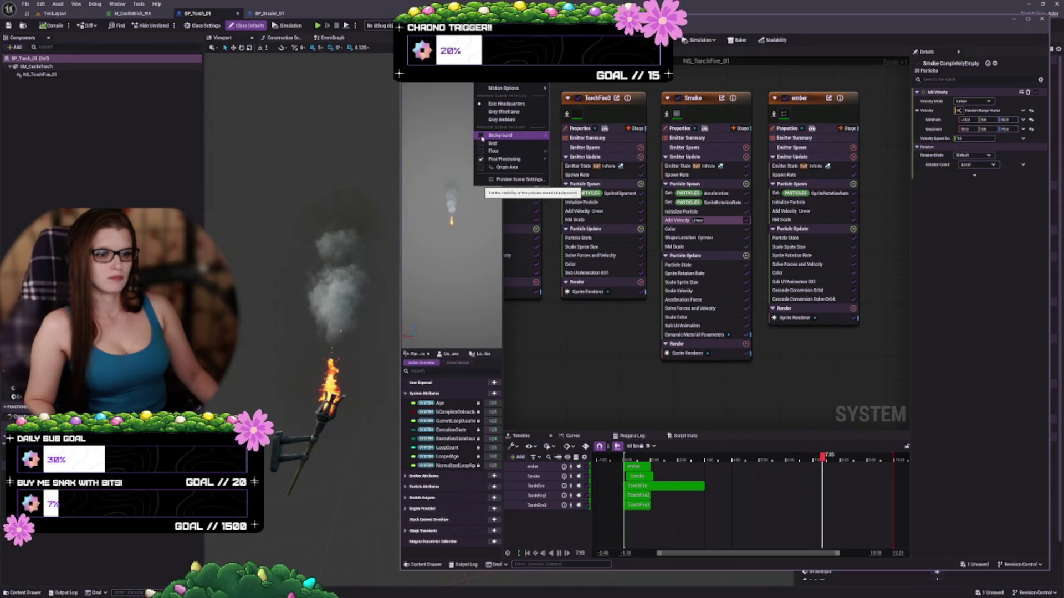
{"action": "scroll", "coordinate": [472, 254], "scroll_direction": "up", "scroll_amount": 3}
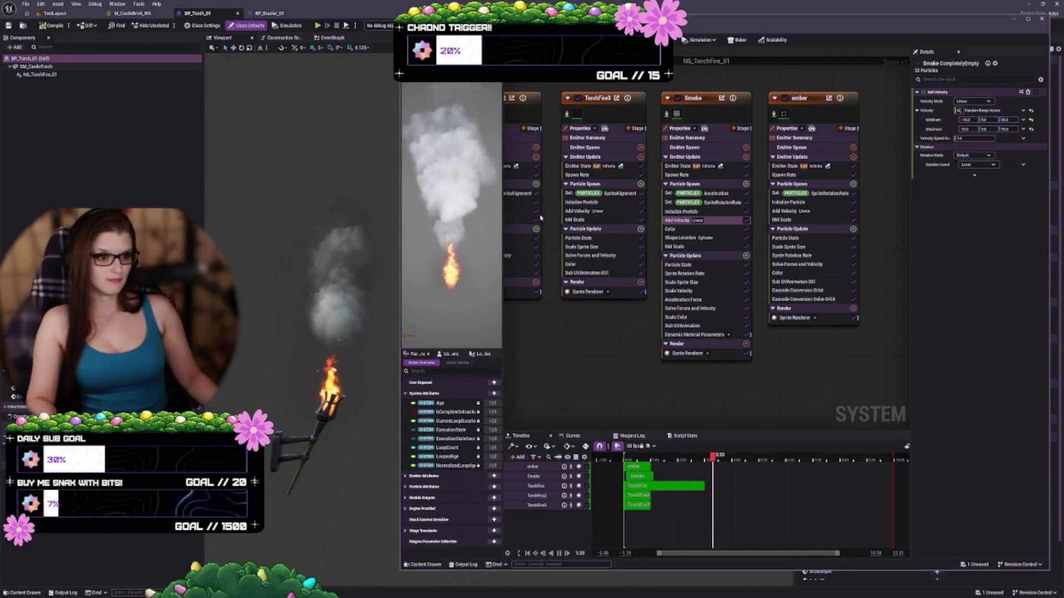
{"action": "left_click_drag", "start_coordinate": [503, 201], "coordinate": [532, 203]}
{"action": "scroll", "coordinate": [521, 234], "scroll_direction": "down", "scroll_amount": 3}
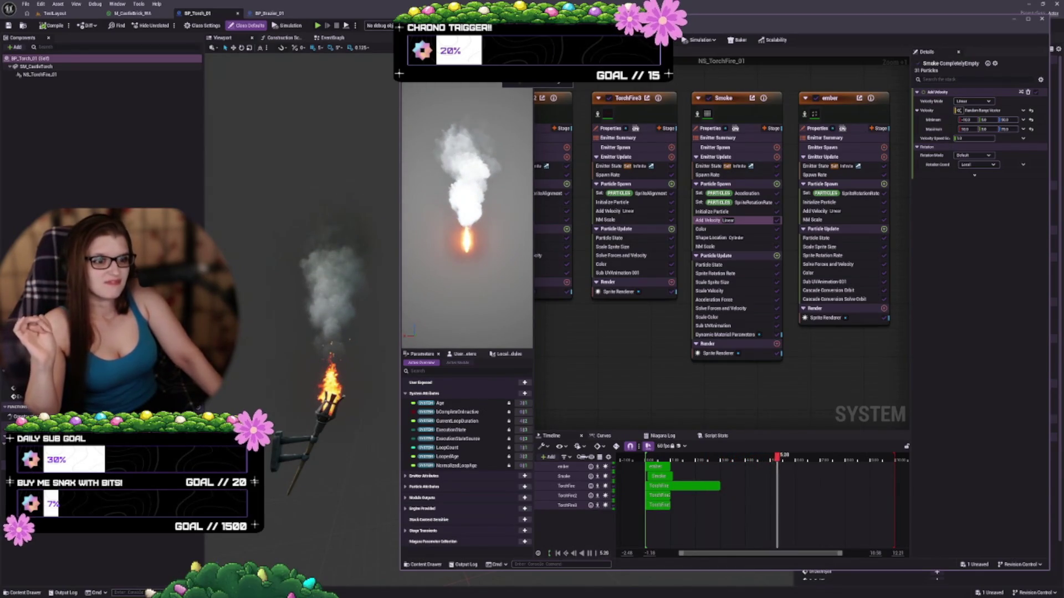
Turn off Post Processing in the preview scene options so the smoke looks grey and dim.
{"action": "left_click", "coordinate": [529, 80]}
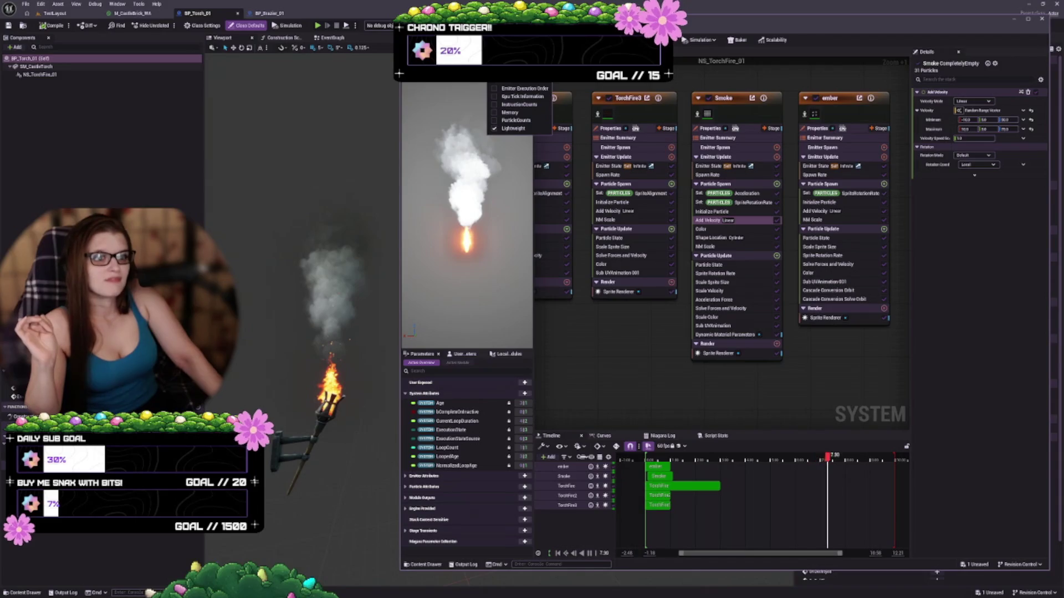
{"action": "left_click", "coordinate": [479, 78]}
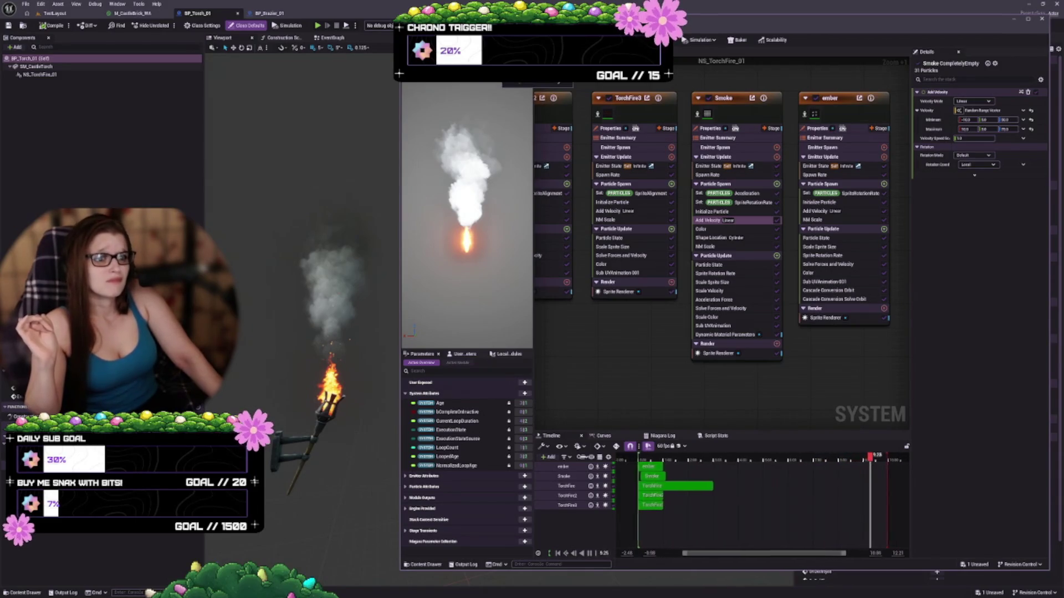
{"action": "left_click", "coordinate": [532, 78]}
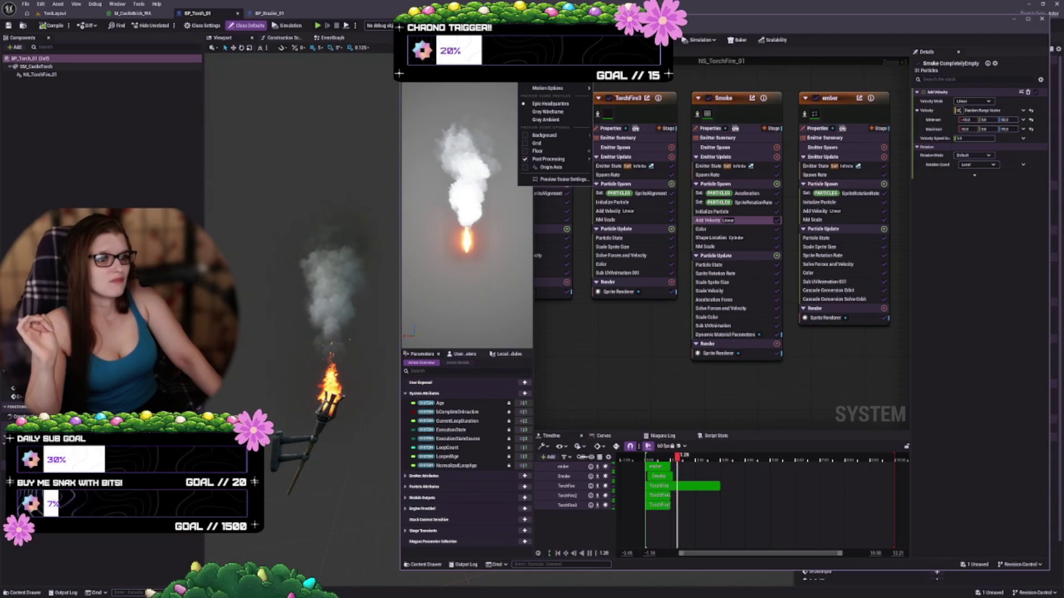
{"action": "left_click", "coordinate": [548, 159]}
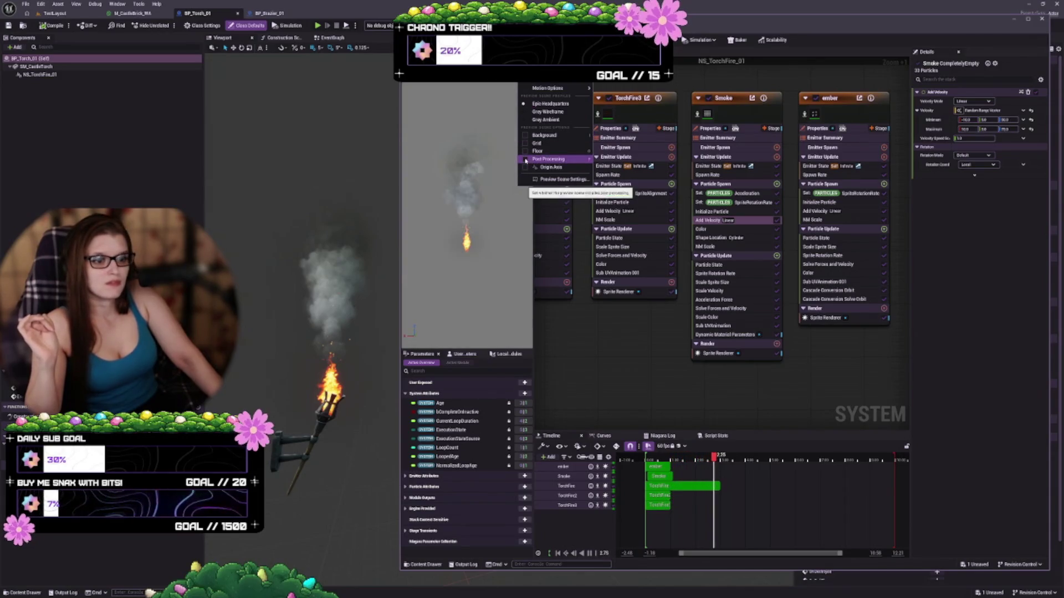
{"action": "left_click", "coordinate": [503, 250]}
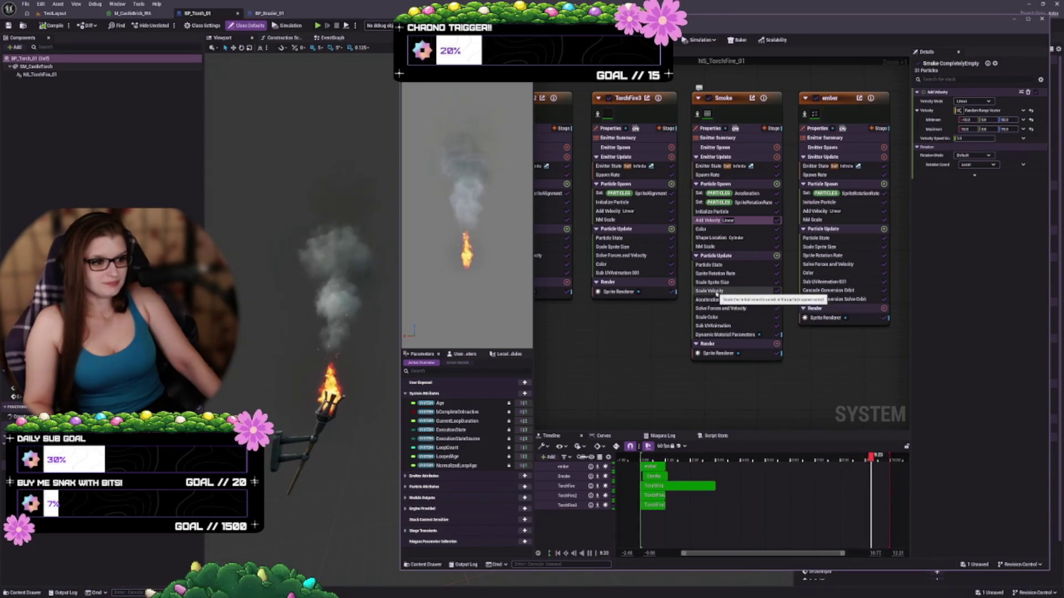
{"action": "left_click", "coordinate": [715, 282]}
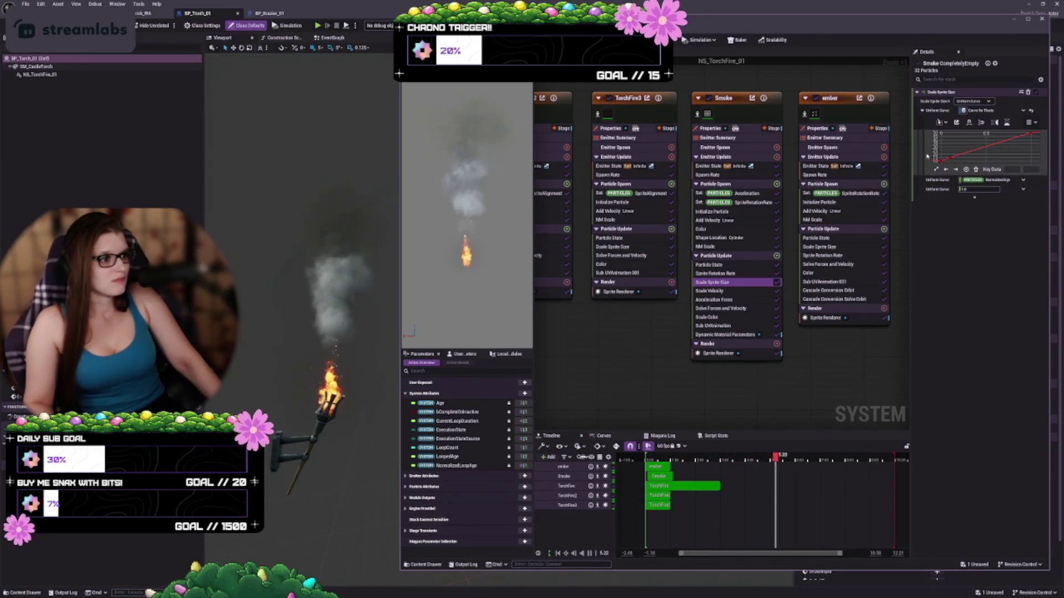
Drag the Scale Sprite Size curve keys so size rises with particle age, then levels off.
{"action": "left_click_drag", "start_coordinate": [938, 147], "coordinate": [1033, 161]}
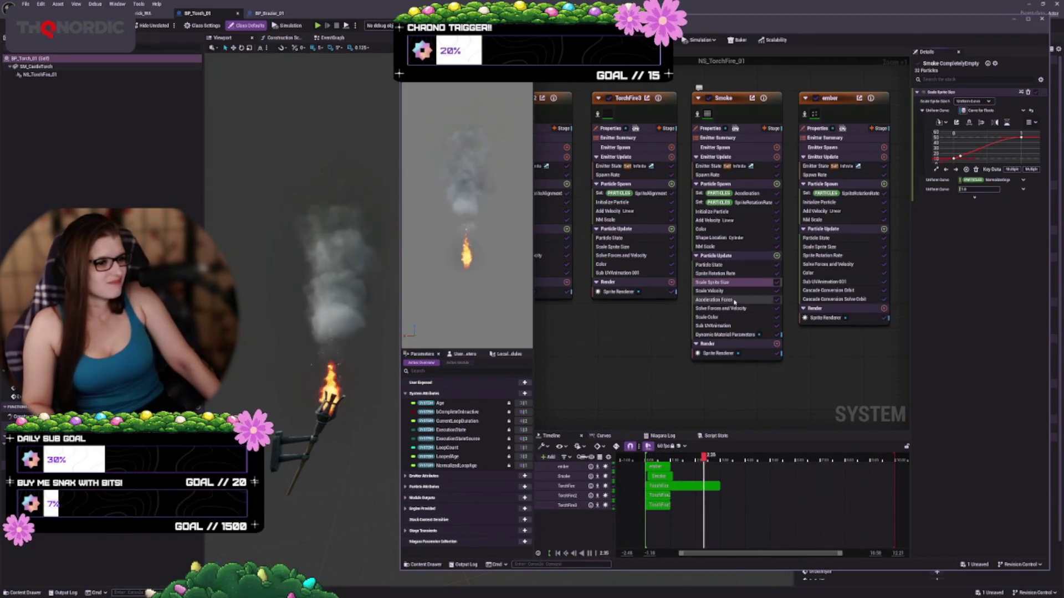
{"action": "left_click", "coordinate": [724, 220]}
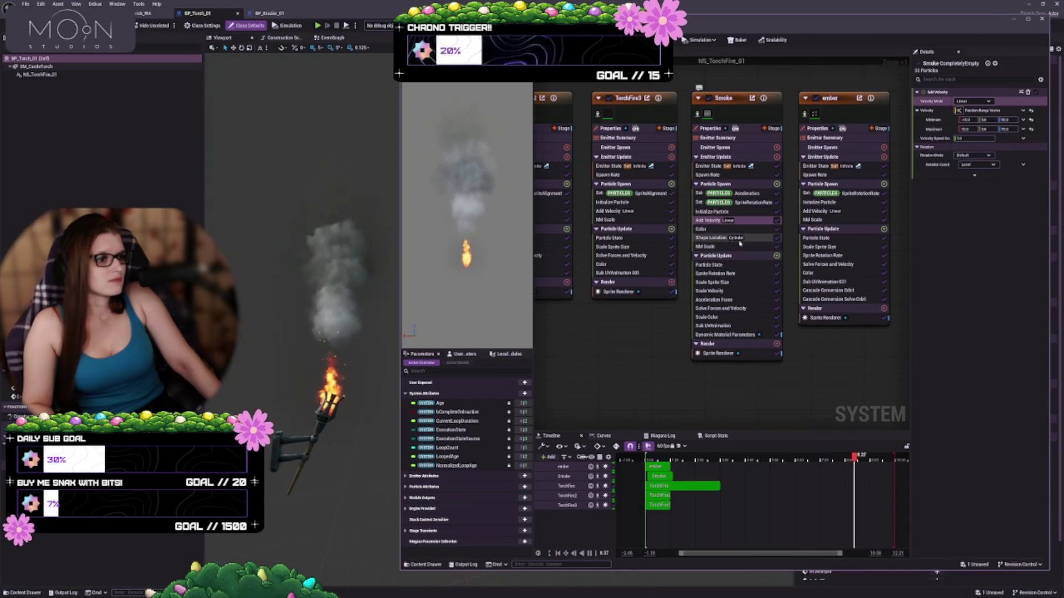
Show the Smoke emitter's Shape Location module with its Cylinder height and radius values.
{"action": "left_click", "coordinate": [721, 238]}
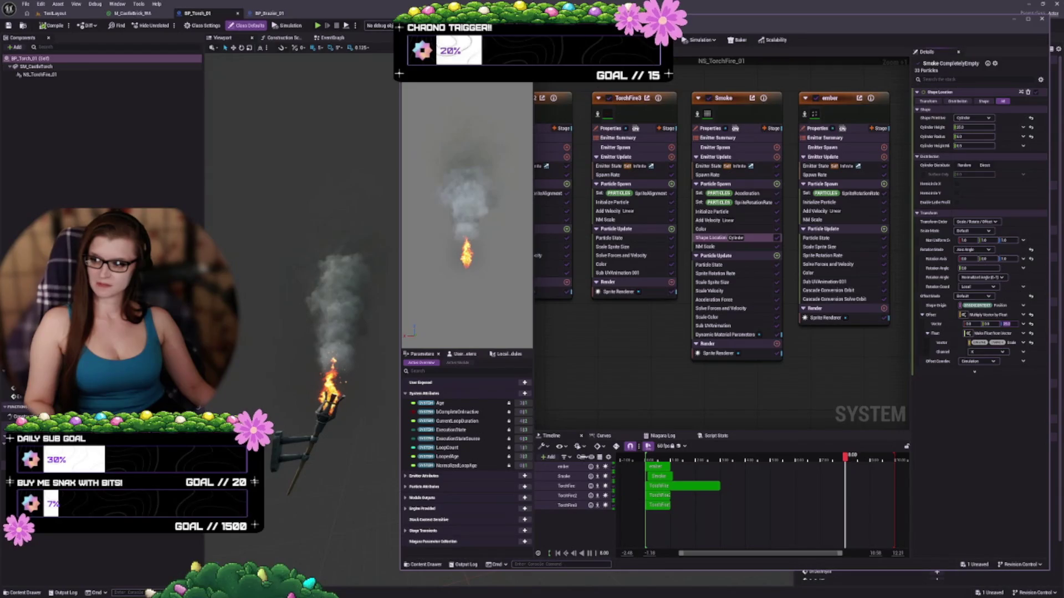
{"action": "left_click_drag", "start_coordinate": [563, 341], "coordinate": [561, 337]}
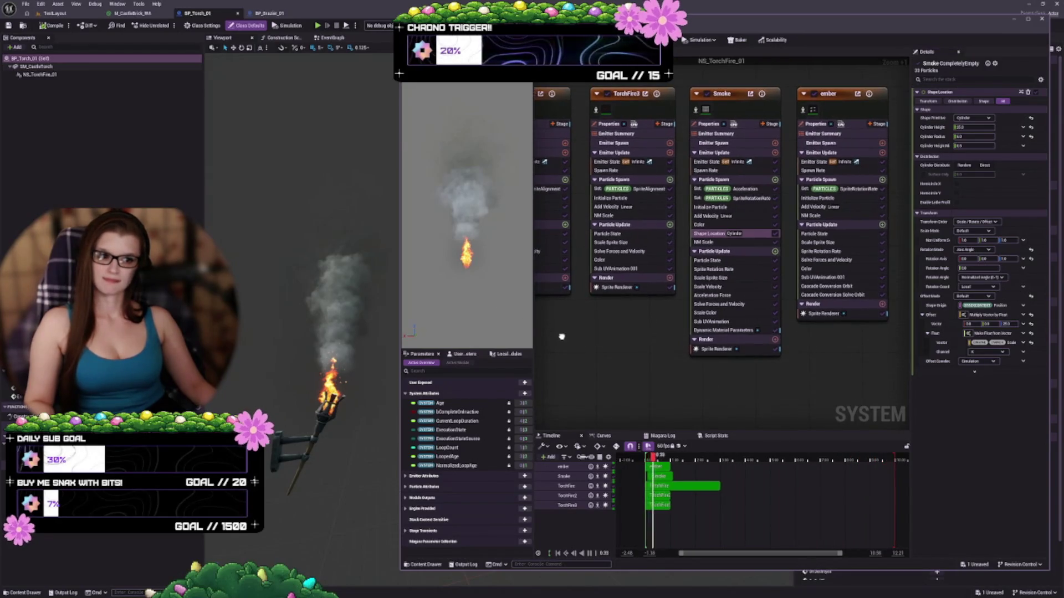